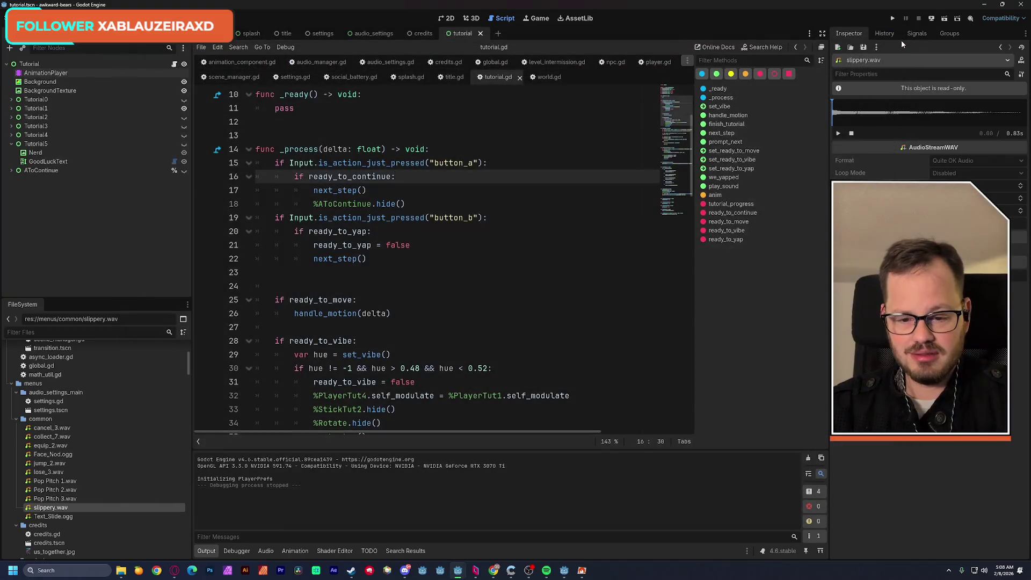
# Step: In 2D, select AnimationPlayer, check tutorial_move's play_sound key, then load tutorial_vibe
pyautogui.click(446, 18)
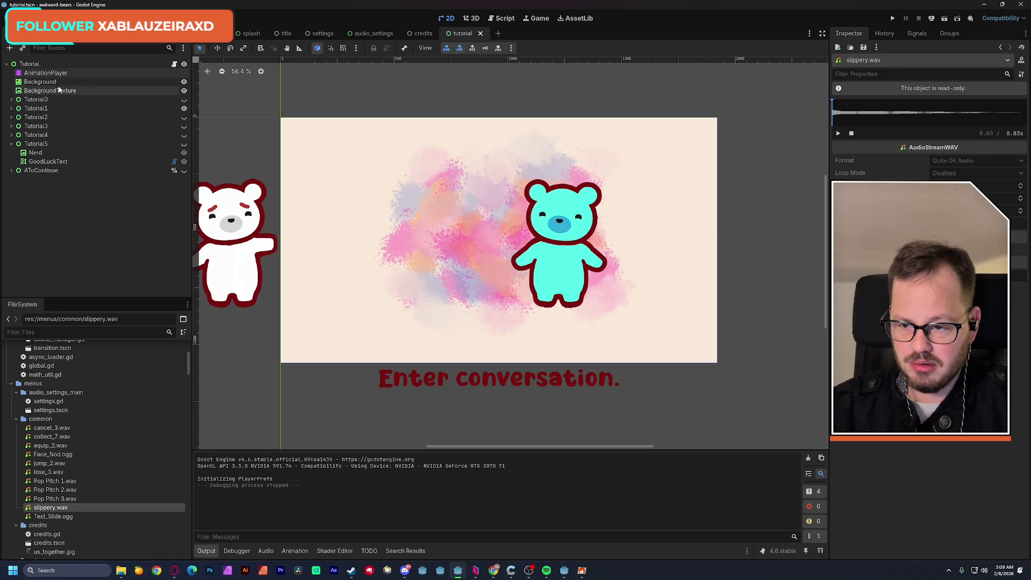
pyautogui.click(45, 72)
pyautogui.click(357, 383)
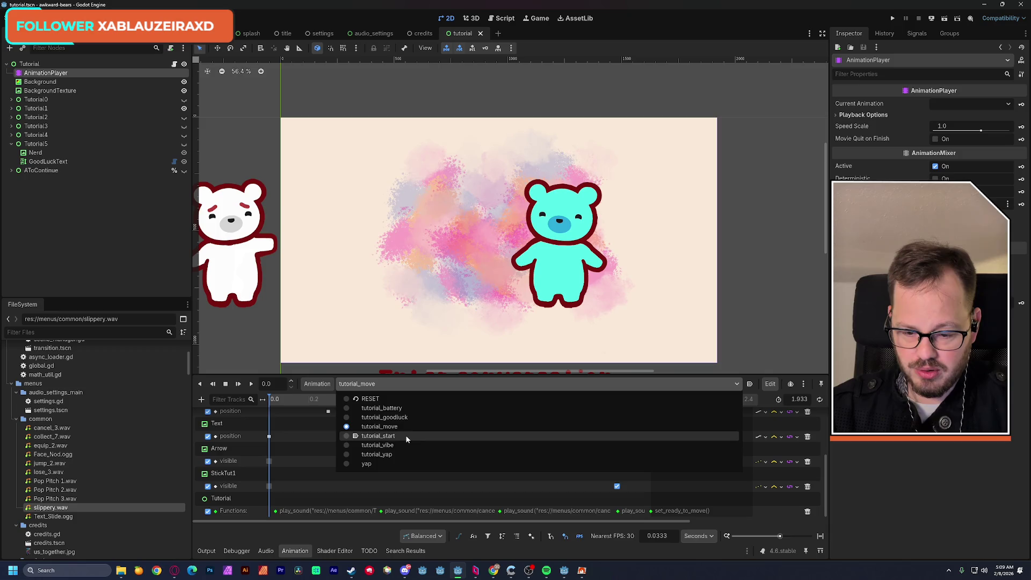
pyautogui.click(305, 457)
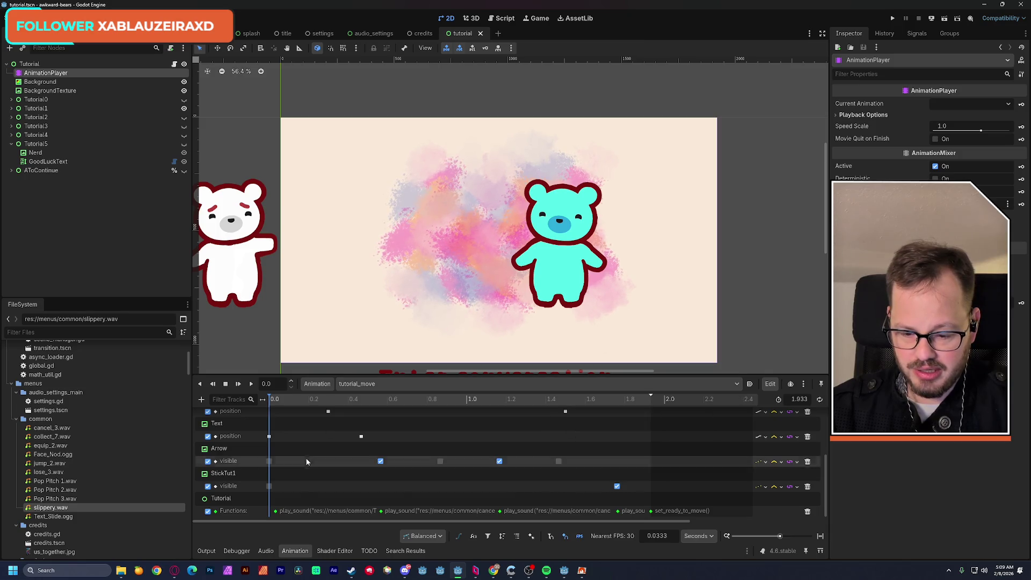
pyautogui.click(276, 511)
pyautogui.click(371, 383)
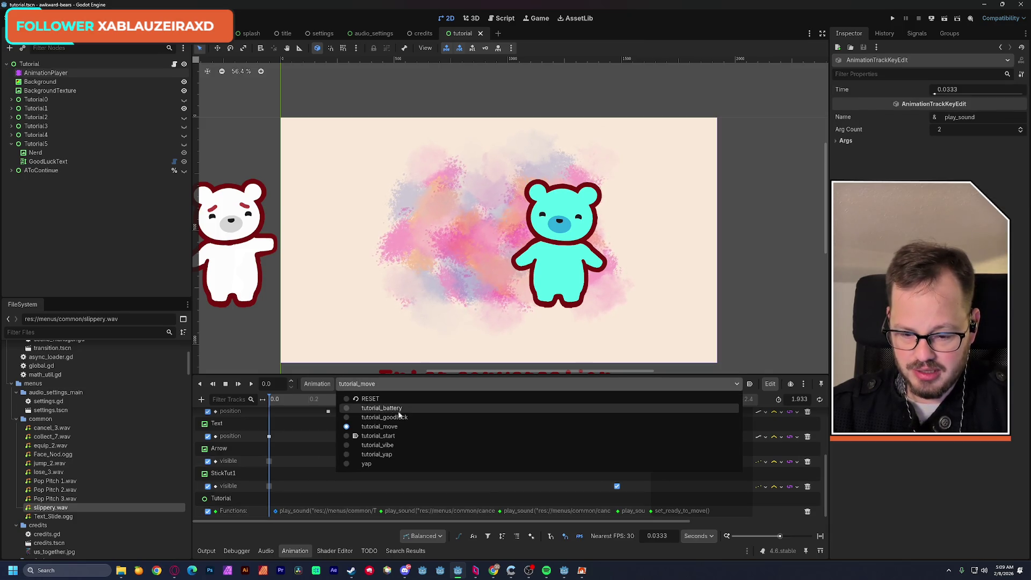
pyautogui.click(411, 446)
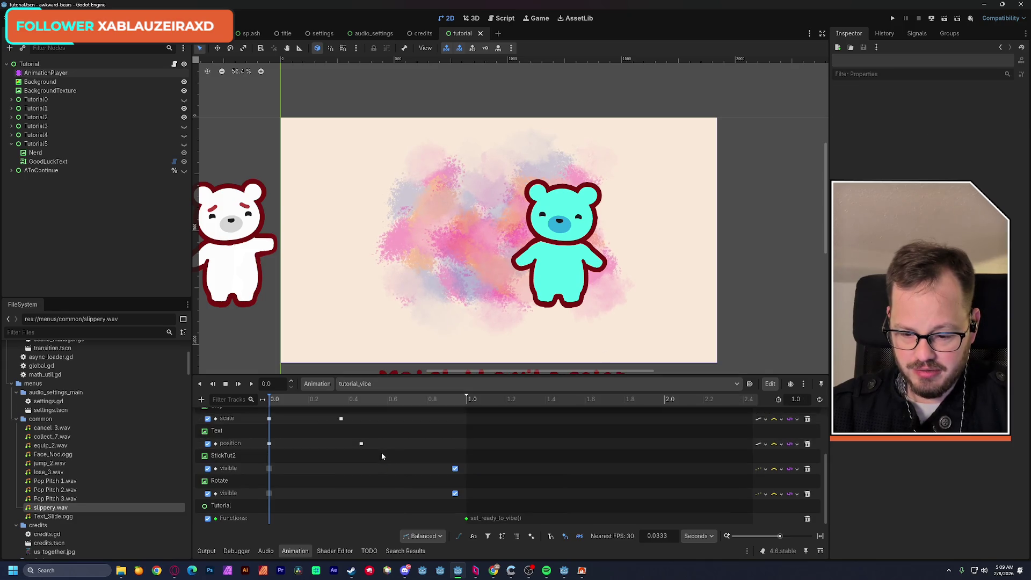
# Step: Paste the Text_Slide play_sound key at about 0.03 s in tutorial_vibe and play it back
pyautogui.moveTo(277, 402); pyautogui.dragTo(275, 406)
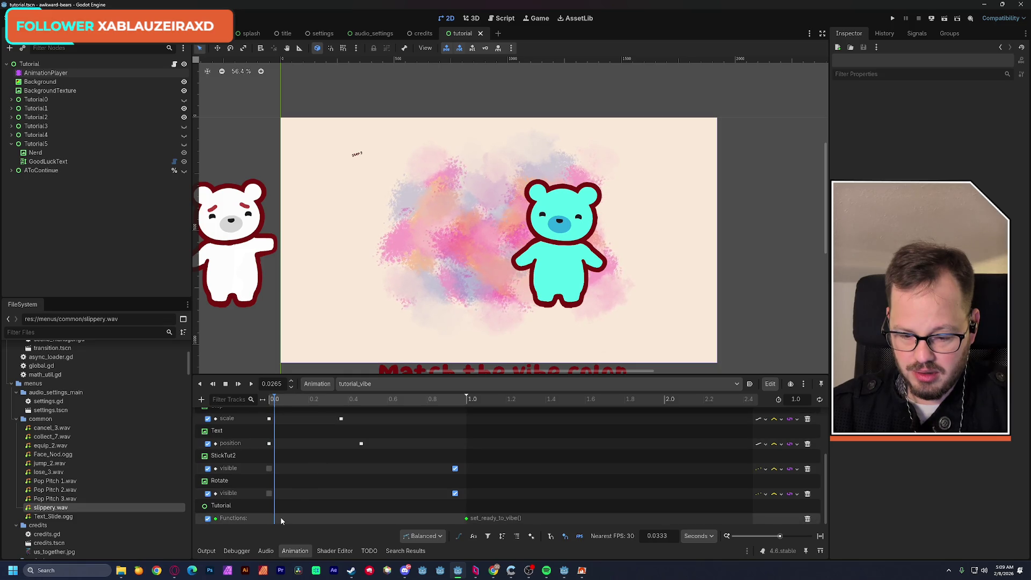
pyautogui.hotkey('ctrl', 'v')
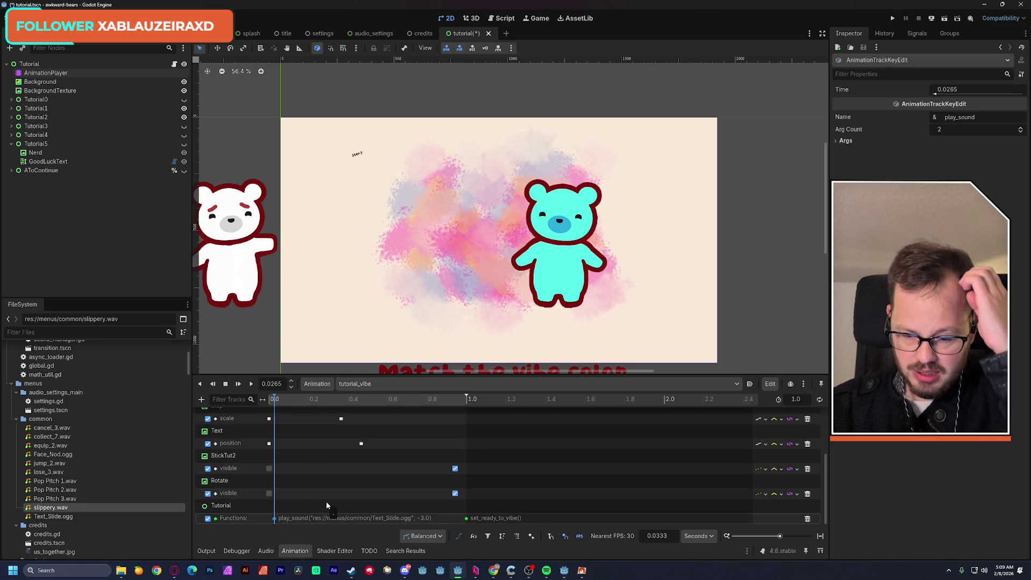
pyautogui.click(278, 399)
pyautogui.moveTo(278, 402)
pyautogui.mouseDown()
pyautogui.moveTo(437, 406)
pyautogui.moveTo(256, 419)
pyautogui.moveTo(366, 419)
pyautogui.moveTo(267, 422)
pyautogui.mouseUp()
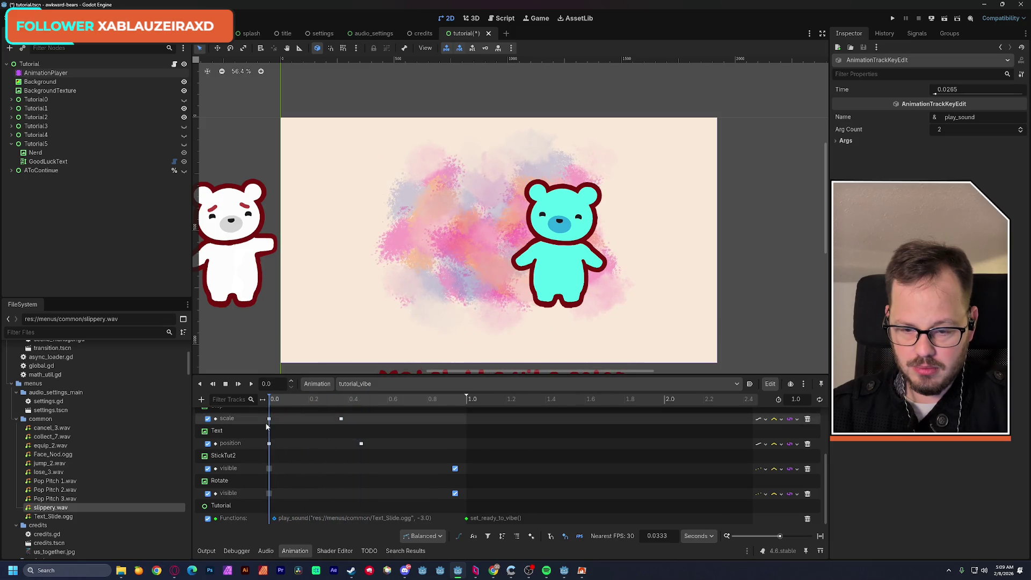
pyautogui.click(253, 388)
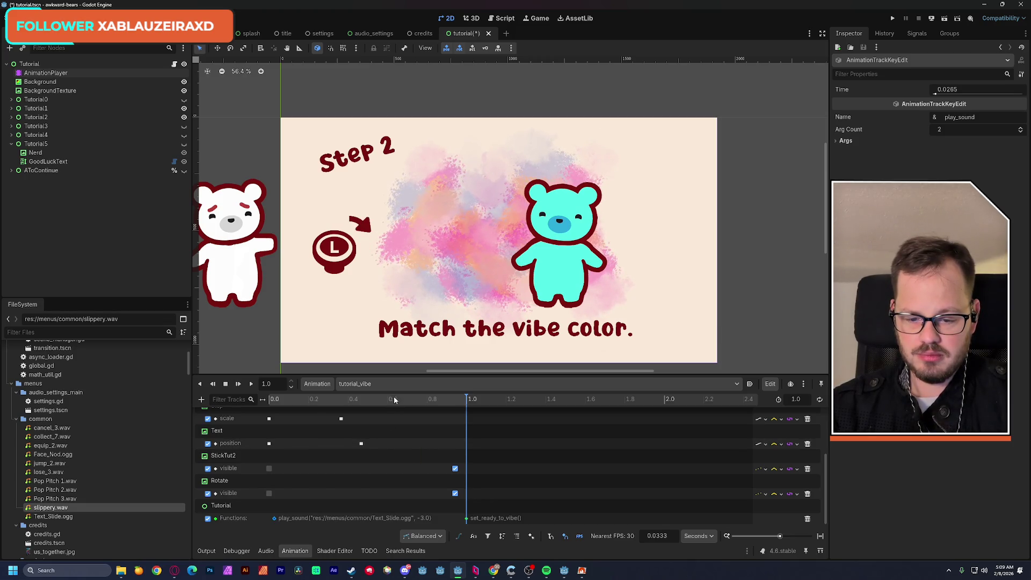
pyautogui.click(377, 384)
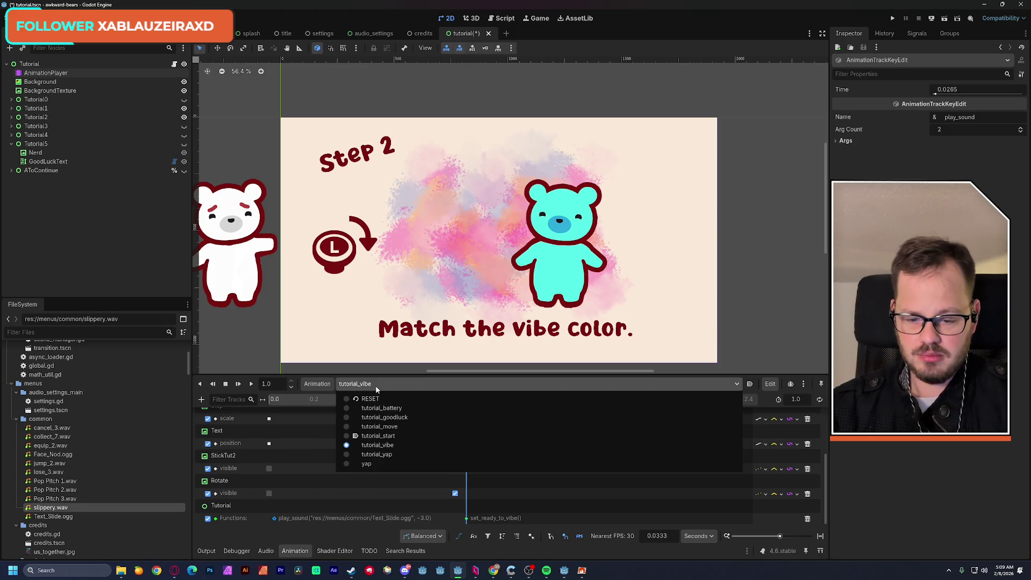
# Step: Load tutorial_yap and paste a Text_Slide play_sound key near its start
pyautogui.click(402, 453)
pyautogui.moveTo(277, 402)
pyautogui.mouseDown()
pyautogui.moveTo(386, 411)
pyautogui.moveTo(275, 416)
pyautogui.mouseUp()
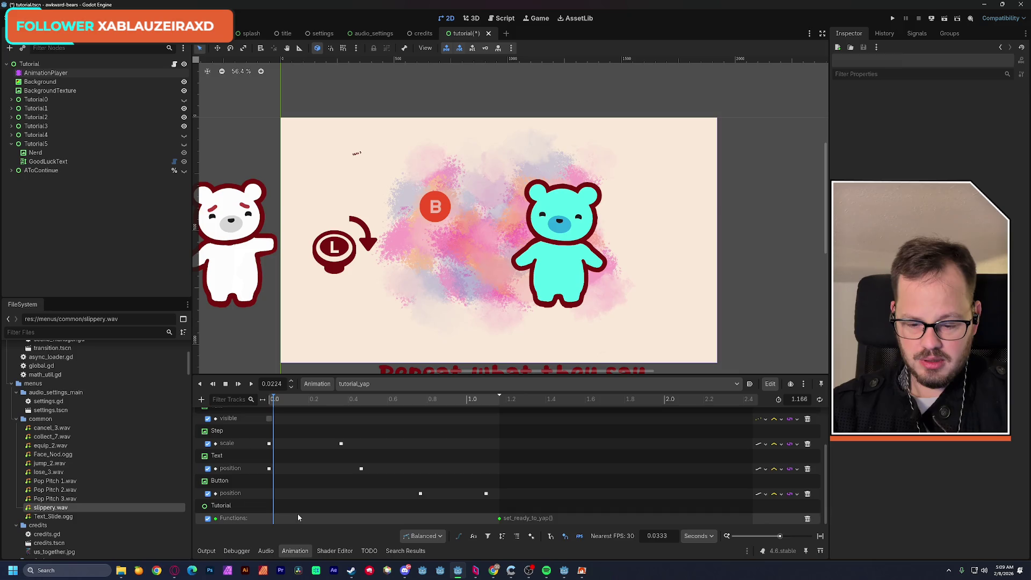
pyautogui.hotkey('ctrl', 'v')
pyautogui.click(303, 404)
pyautogui.moveTo(301, 402)
pyautogui.mouseDown()
pyautogui.moveTo(446, 400)
pyautogui.moveTo(421, 407)
pyautogui.mouseUp()
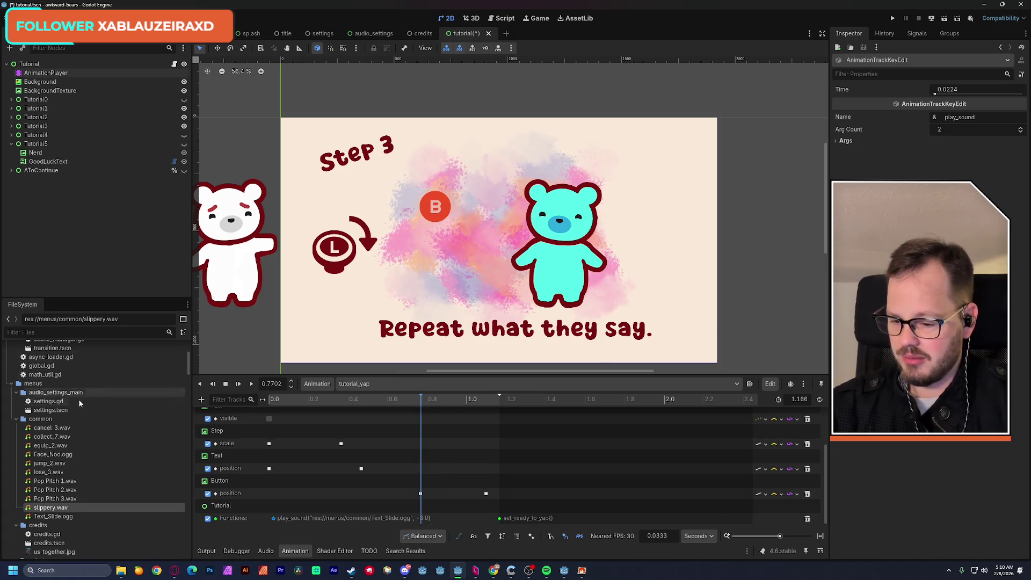
# Step: Preview lose_3.wav and collect_7.wav, then paste another play_sound key at about 0.77 s
pyautogui.click(53, 473)
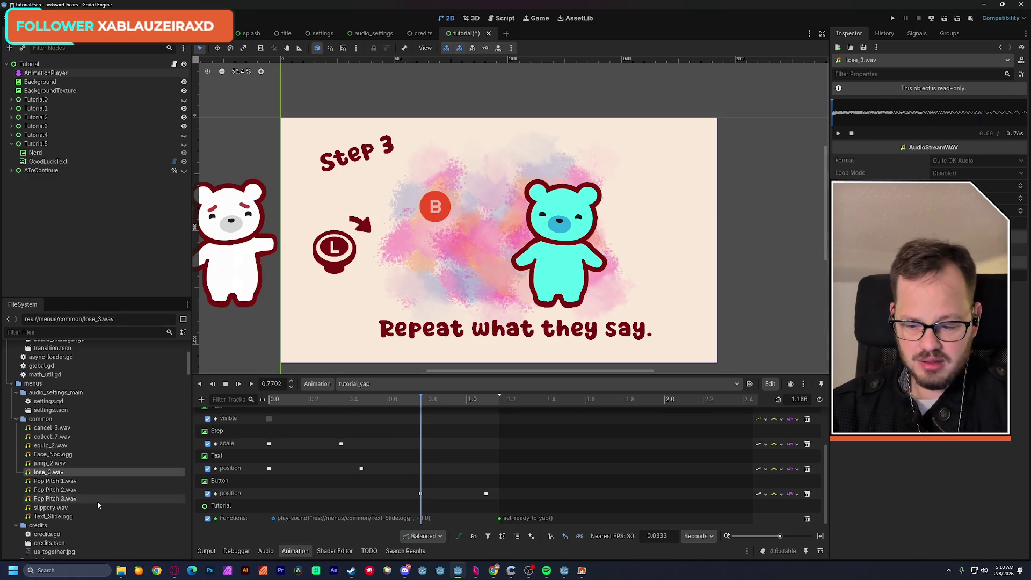
pyautogui.click(54, 438)
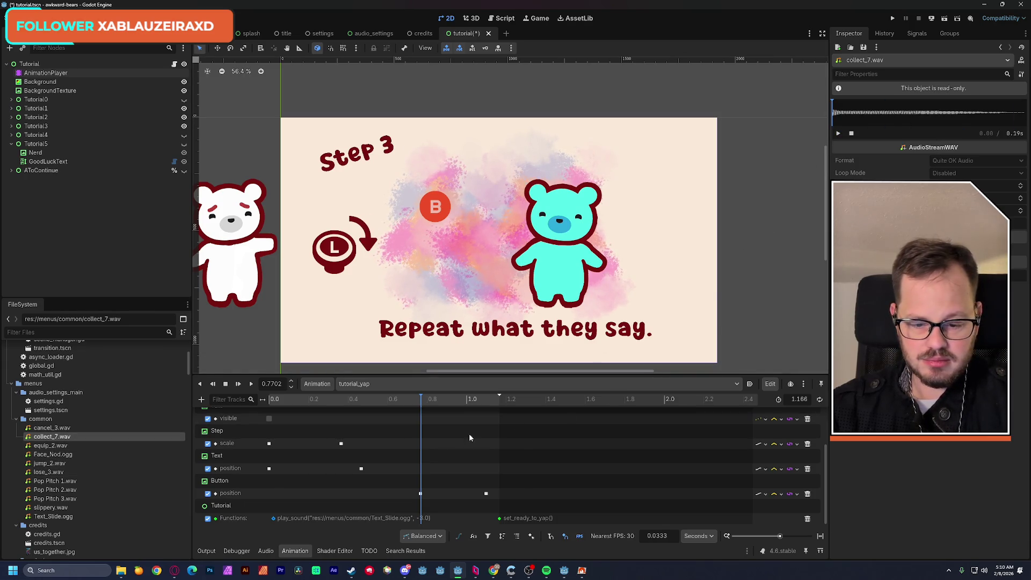
pyautogui.click(421, 402)
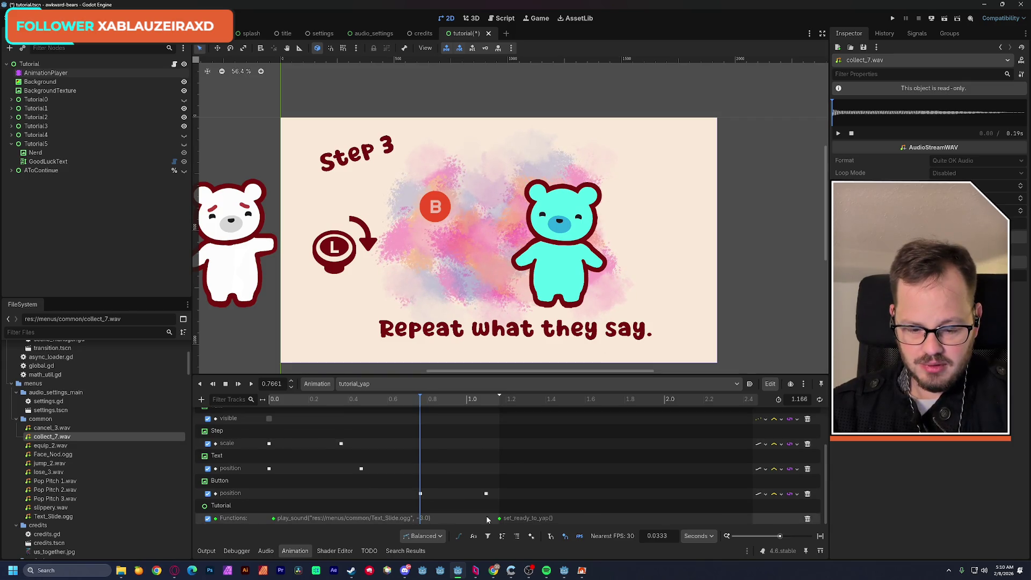
pyautogui.hotkey('ctrl', 'v')
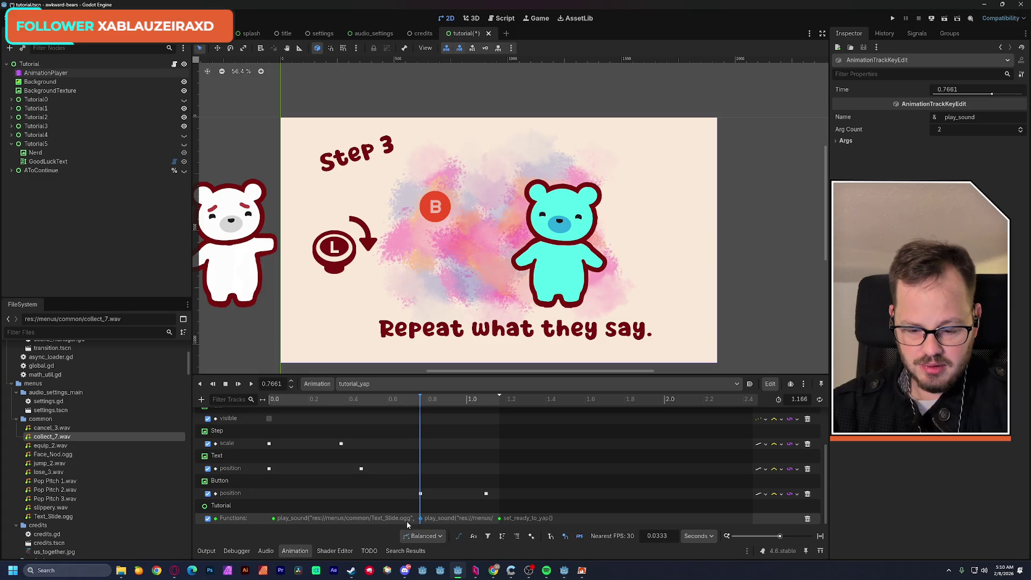
# Step: Set the new key's Args 0 to the copied collect_7.wav path
pyautogui.click(839, 157)
pyautogui.click(841, 152)
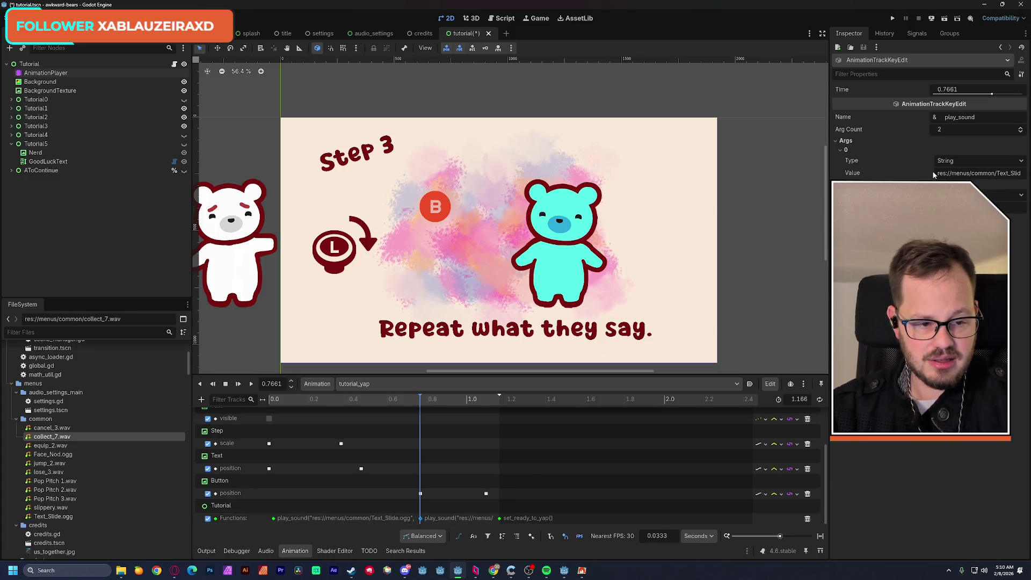
pyautogui.rightClick(53, 436)
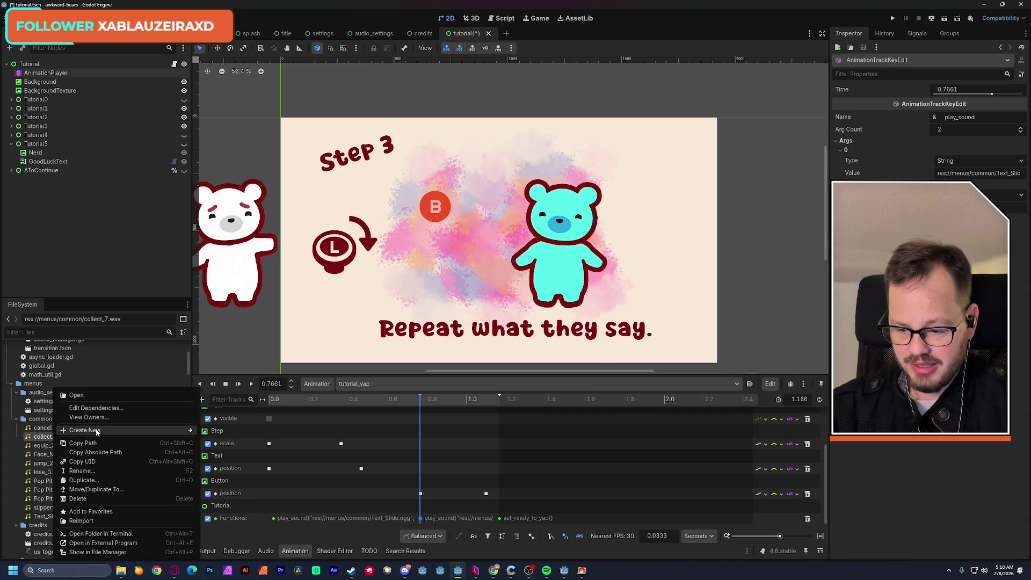
pyautogui.click(112, 442)
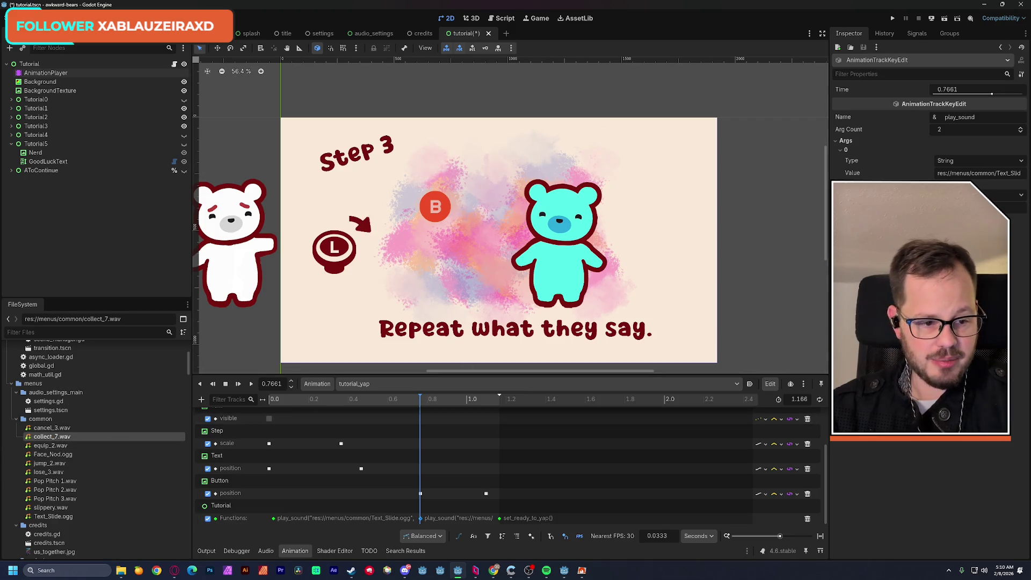
pyautogui.click(961, 173)
pyautogui.hotkey('ctrl', 'a')
pyautogui.hotkey('ctrl', 'v')
pyautogui.press('Return')
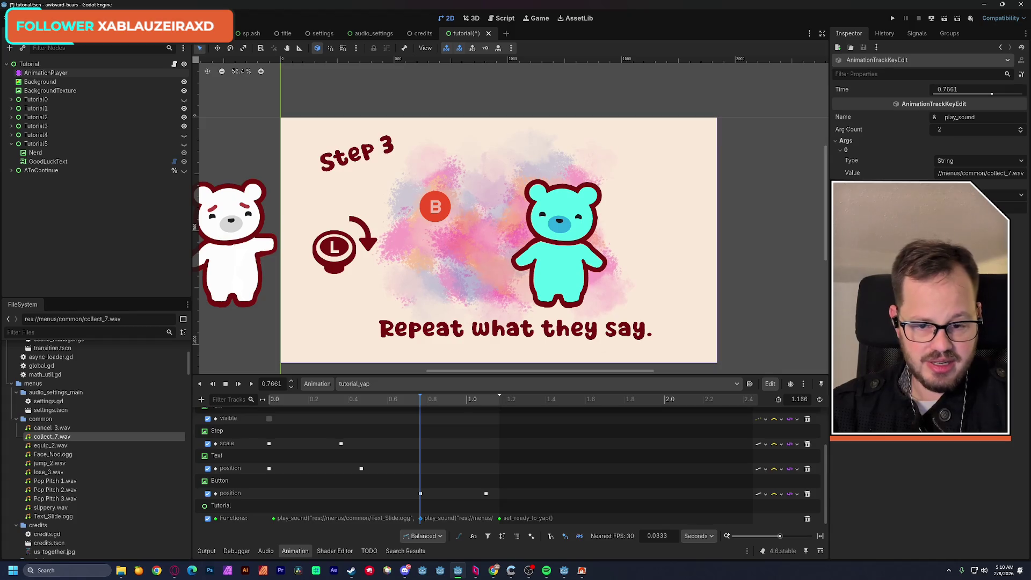
# Step: Preview the second B button appearing and save the scene
pyautogui.moveTo(422, 401); pyautogui.dragTo(485, 400)
pyautogui.hotkey('ctrl', 's')
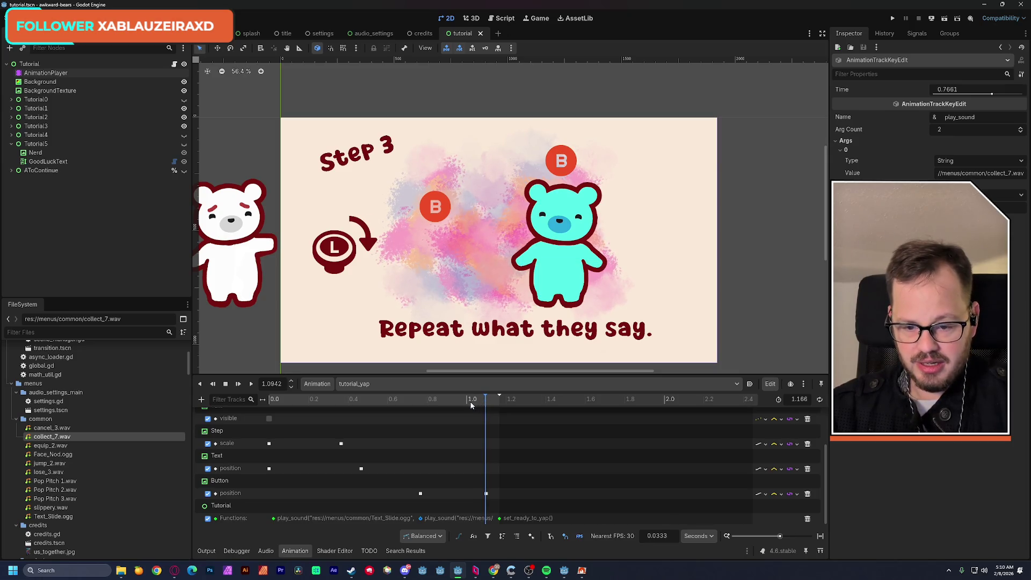
pyautogui.click(500, 402)
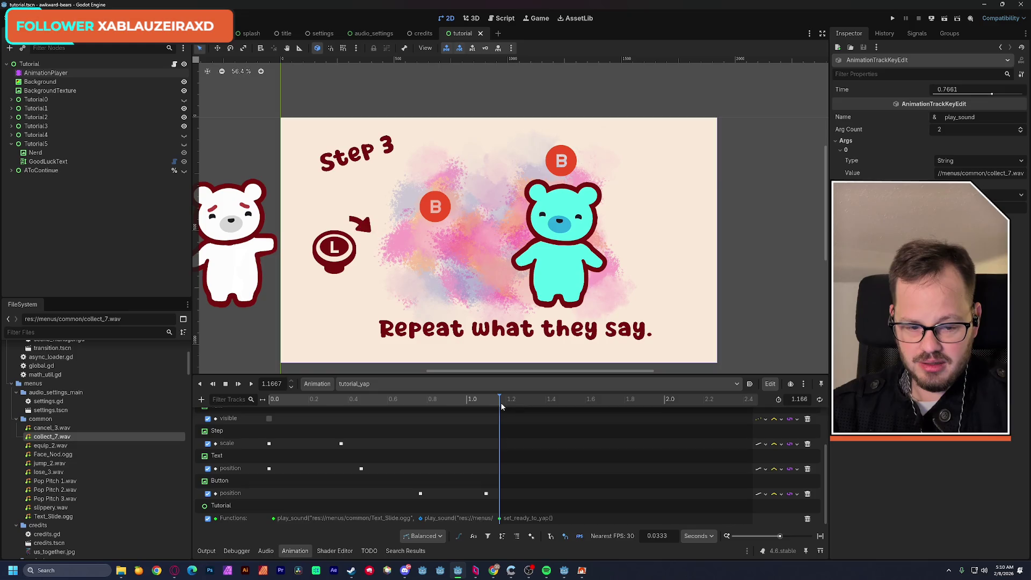
pyautogui.click(401, 383)
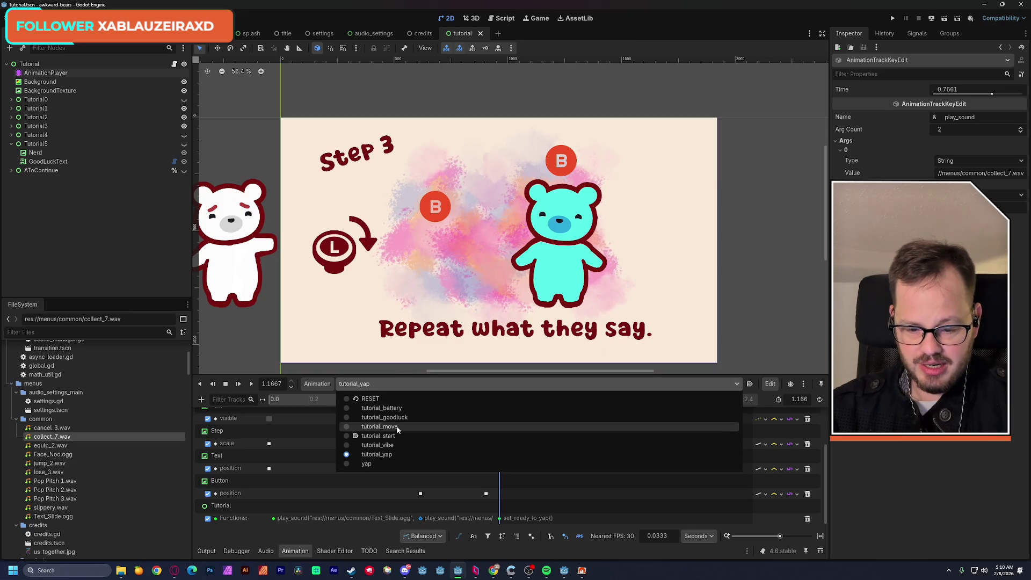
# Step: Preview the yap animation, then recheck tutorial_yap's collect_7.wav sound key
pyautogui.click(388, 463)
pyautogui.click(274, 401)
pyautogui.moveTo(274, 404)
pyautogui.mouseDown()
pyautogui.moveTo(322, 404)
pyautogui.moveTo(267, 405)
pyautogui.mouseUp()
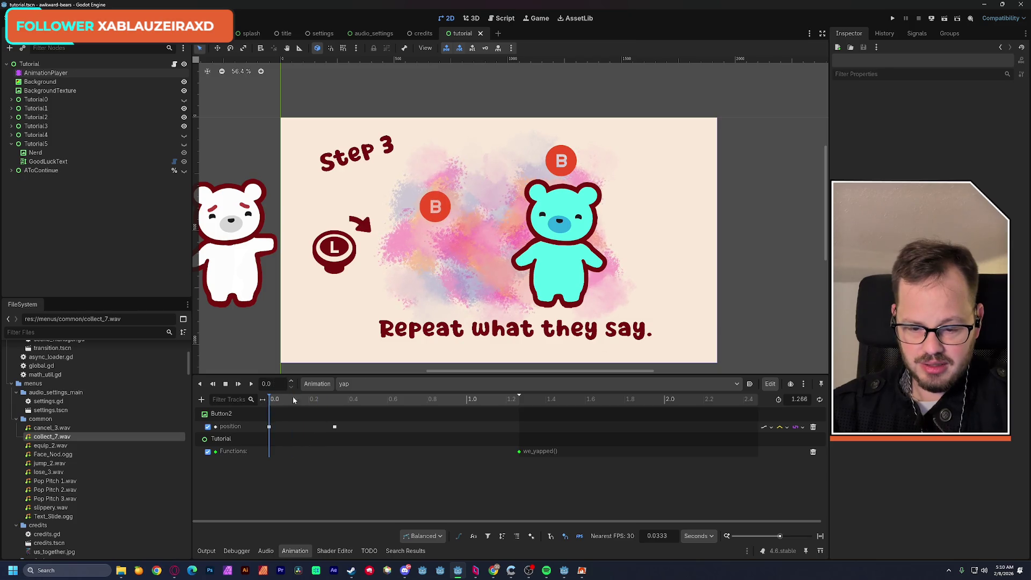
pyautogui.click(350, 384)
pyautogui.click(381, 452)
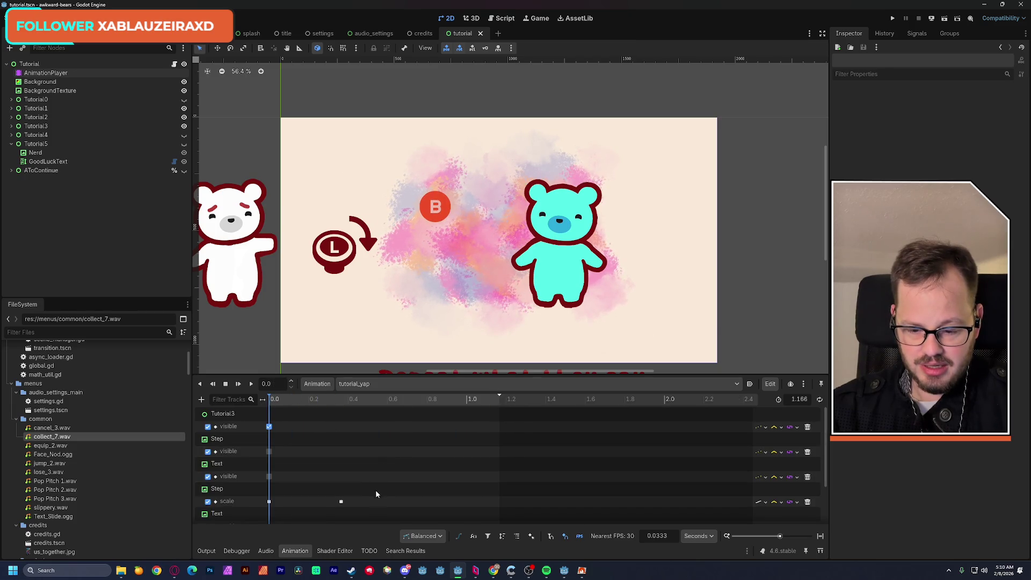
pyautogui.scroll(-3, 376, 489)
pyautogui.click(421, 518)
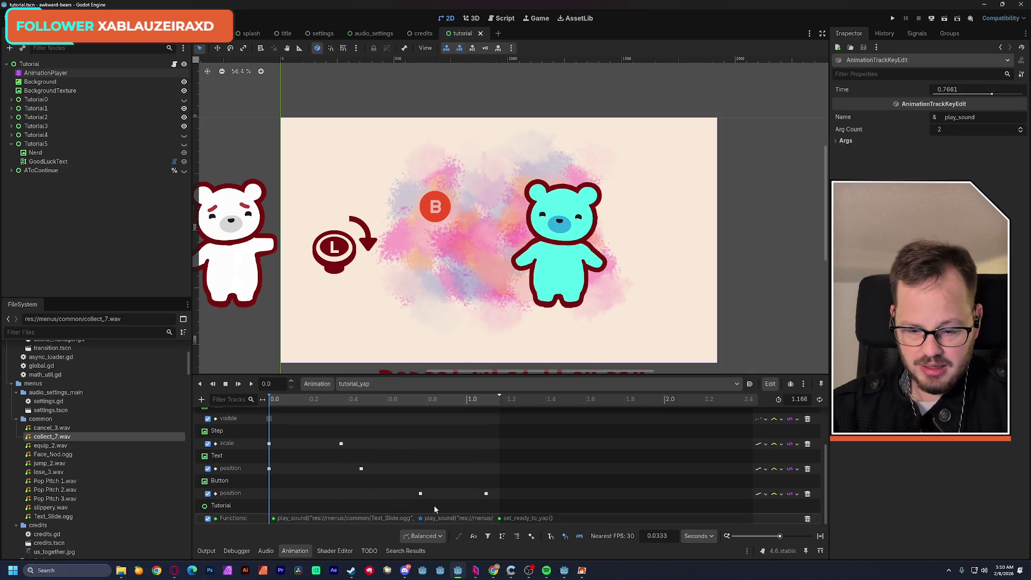
# Step: Paste the collect_7.wav play_sound key at 0.0 in the yap animation and preview it
pyautogui.click(349, 383)
pyautogui.click(379, 463)
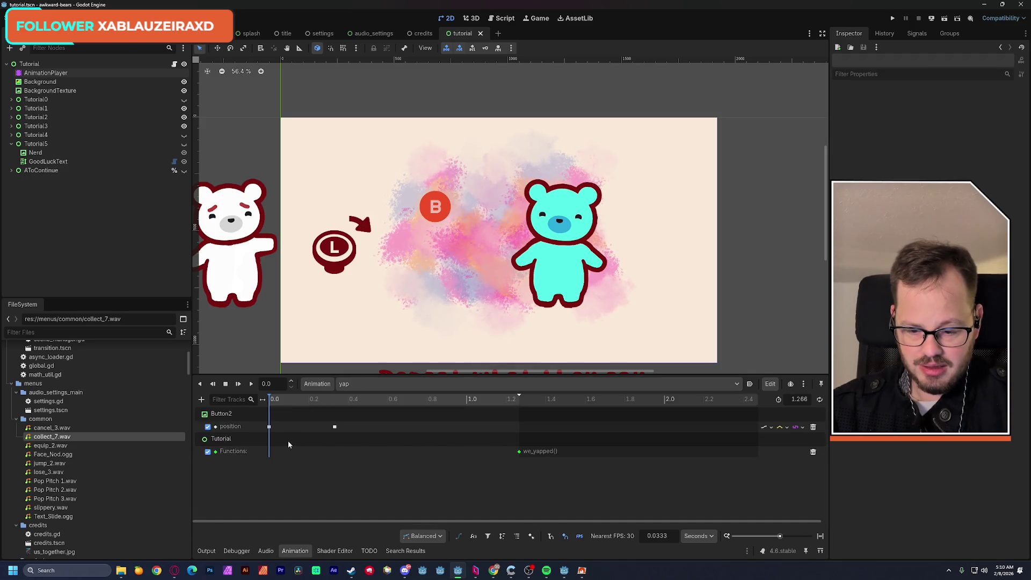
pyautogui.hotkey('ctrl', 'v')
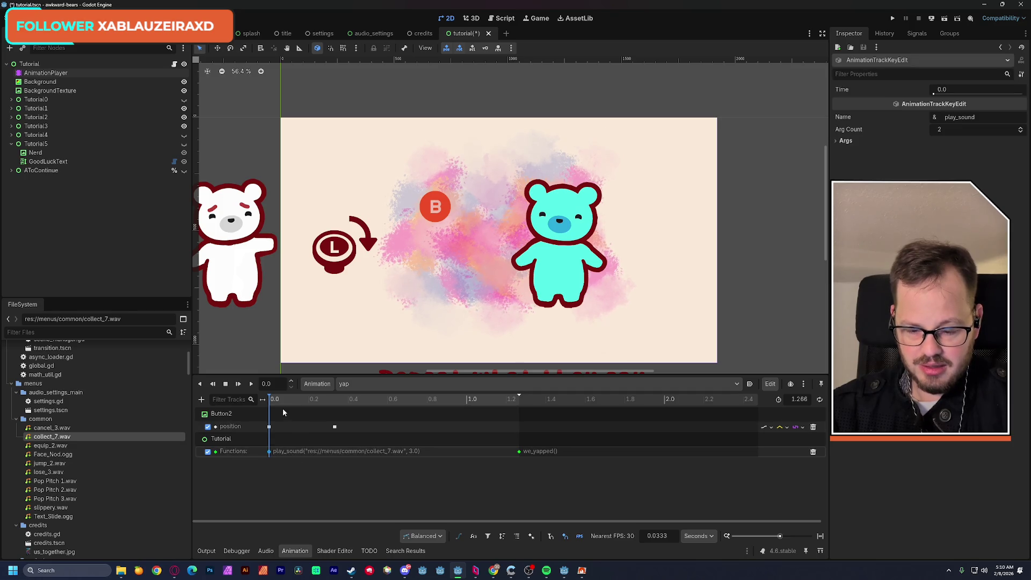
pyautogui.moveTo(271, 403); pyautogui.dragTo(336, 408)
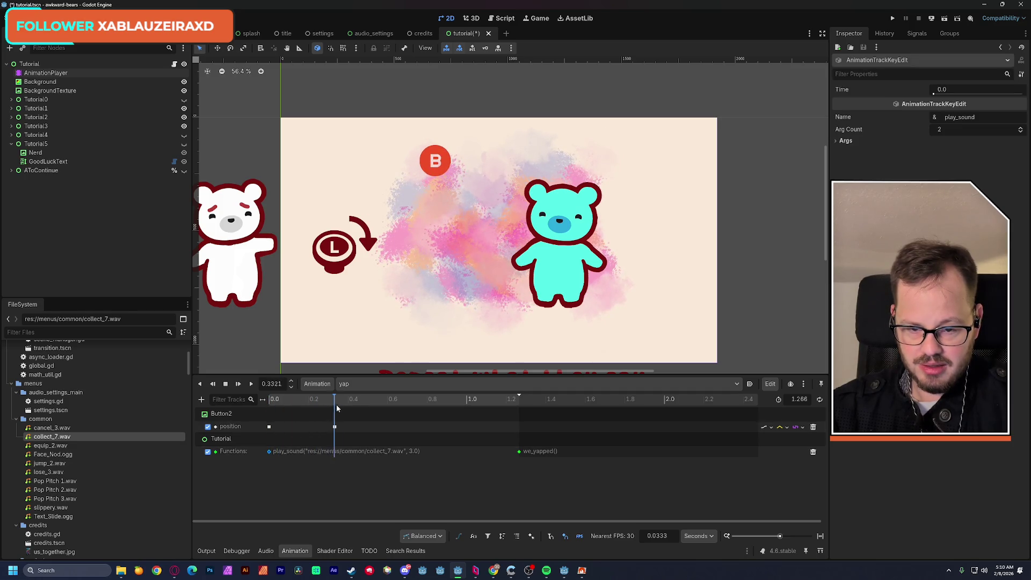
pyautogui.moveTo(482, 419); pyautogui.dragTo(484, 419)
# Step: Load the tutorial_goodluck animation showing the 'GOOD LUCK!' screen
pyautogui.click(384, 385)
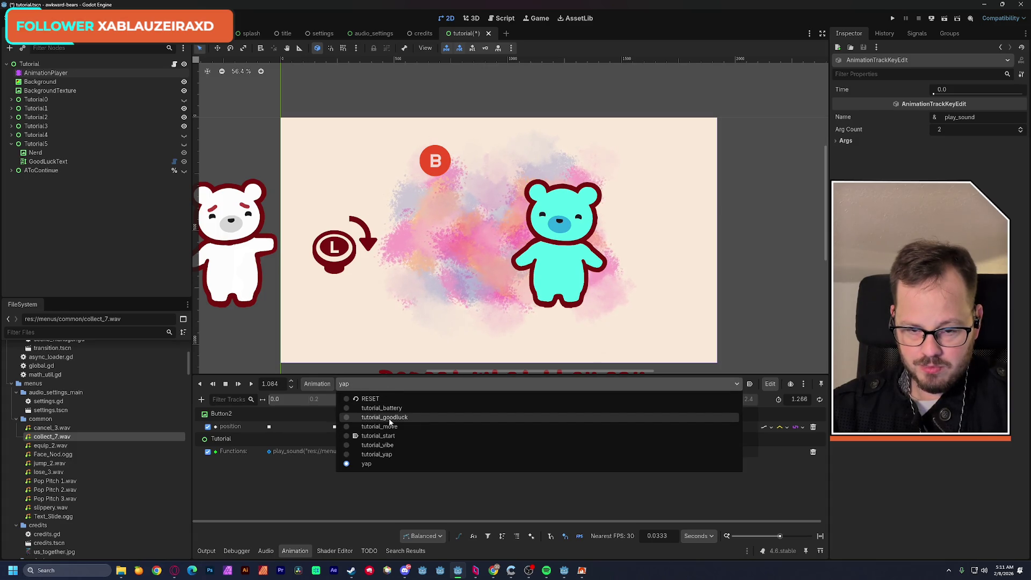
pyautogui.click(390, 419)
pyautogui.click(361, 384)
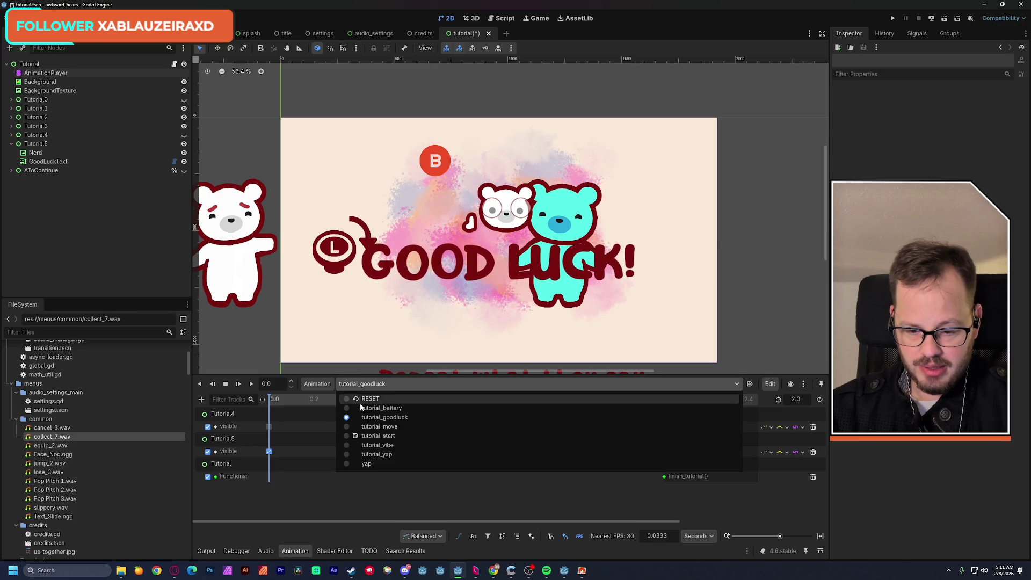
# Step: Copy the first Text_Slide play_sound key from the tutorial_move animation
pyautogui.click(365, 400)
pyautogui.click(373, 384)
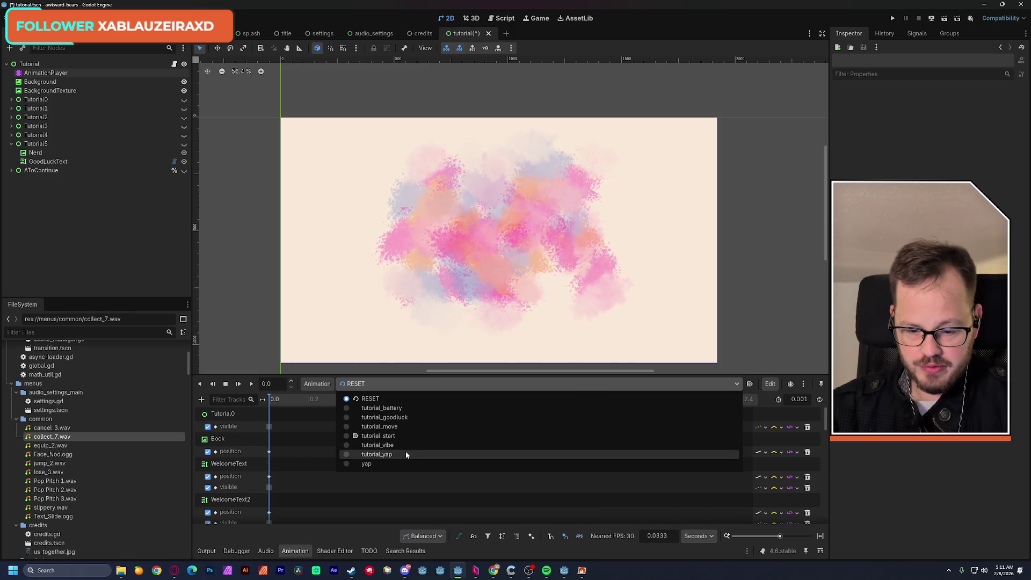
pyautogui.click(402, 410)
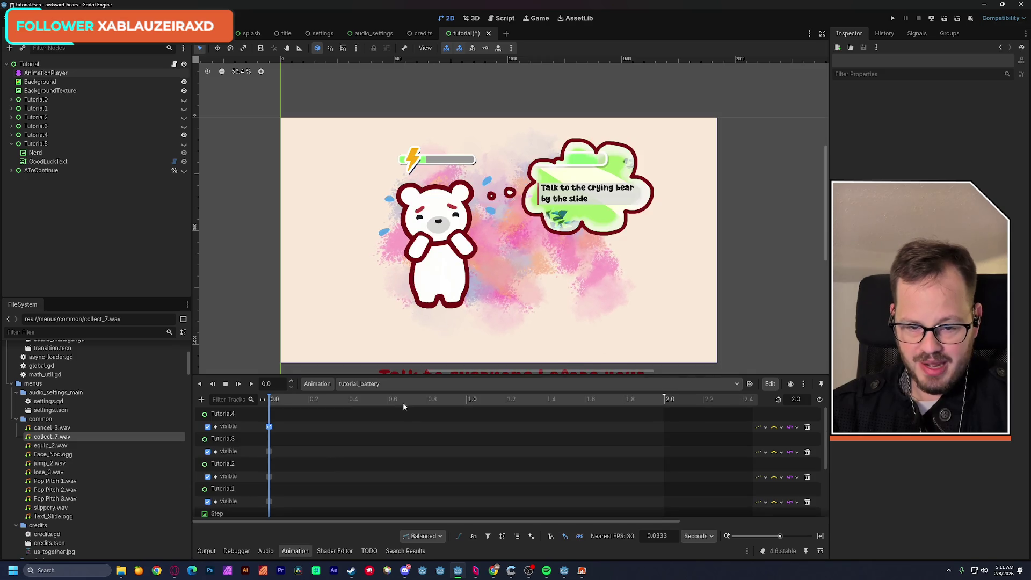
pyautogui.click(363, 384)
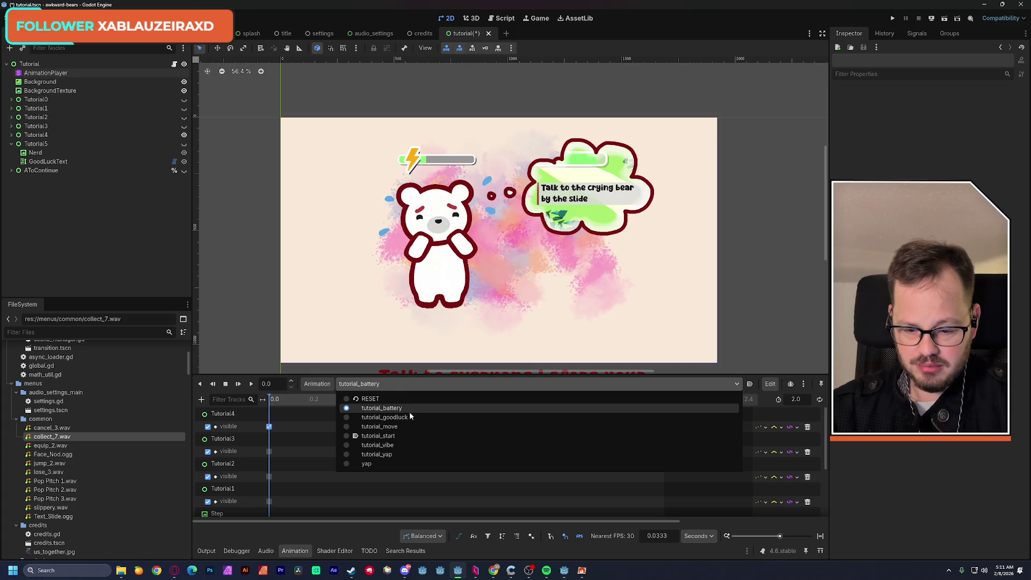
pyautogui.click(409, 427)
pyautogui.scroll(-3, 353, 451)
pyautogui.click(276, 511)
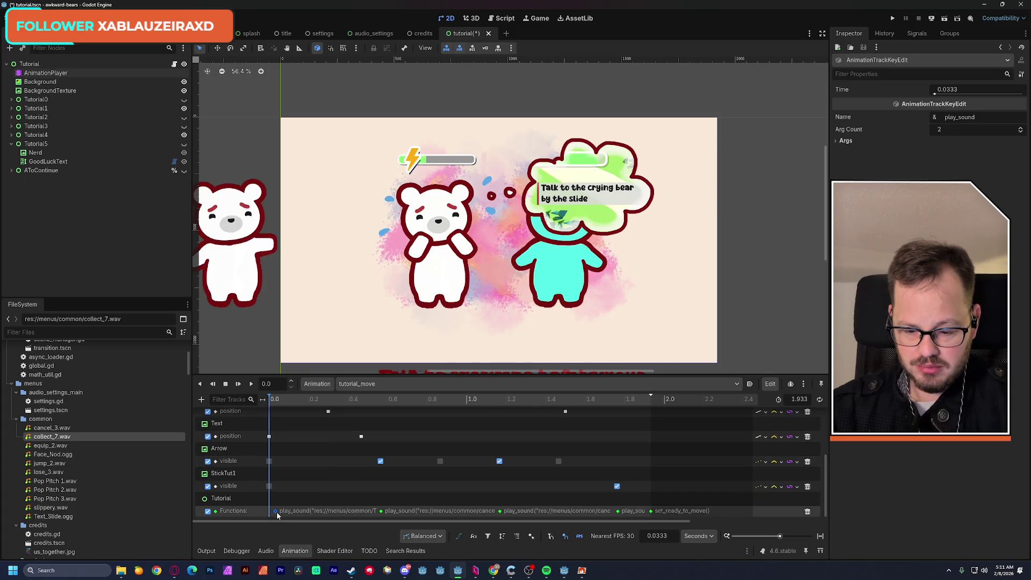
# Step: Paste the Text_Slide key at 0.0448 s in tutorial_battery and preview the Step 4 intro
pyautogui.click(362, 384)
pyautogui.click(382, 408)
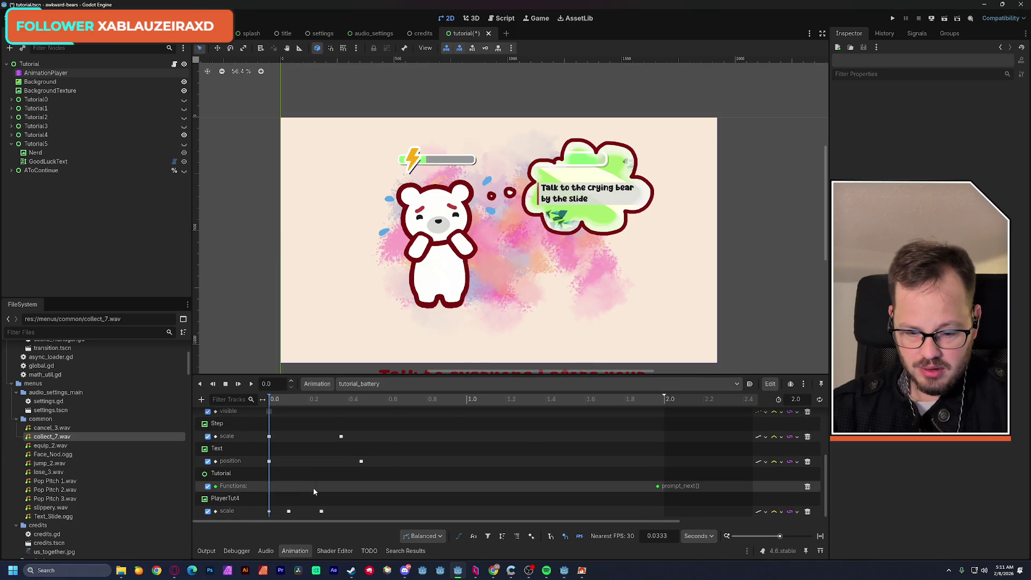
pyautogui.click(271, 402)
pyautogui.moveTo(271, 404)
pyautogui.mouseDown()
pyautogui.moveTo(290, 404)
pyautogui.moveTo(275, 411)
pyautogui.mouseUp()
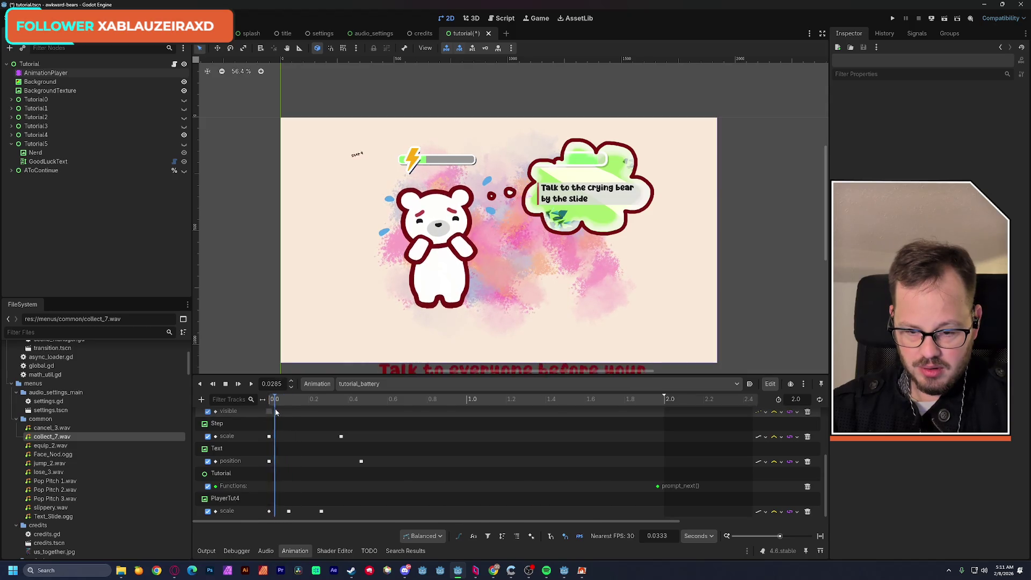
pyautogui.hotkey('ctrl', 'v')
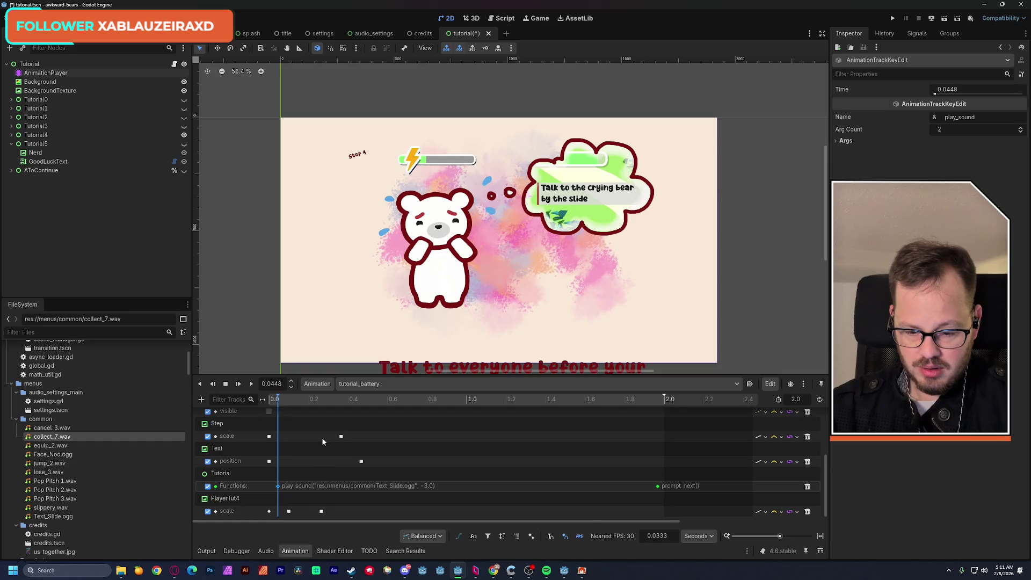
pyautogui.moveTo(273, 400)
pyautogui.mouseDown()
pyautogui.moveTo(667, 418)
pyautogui.moveTo(253, 415)
pyautogui.moveTo(691, 403)
pyautogui.mouseUp()
# Step: Save the tutorial scene
pyautogui.click(396, 385)
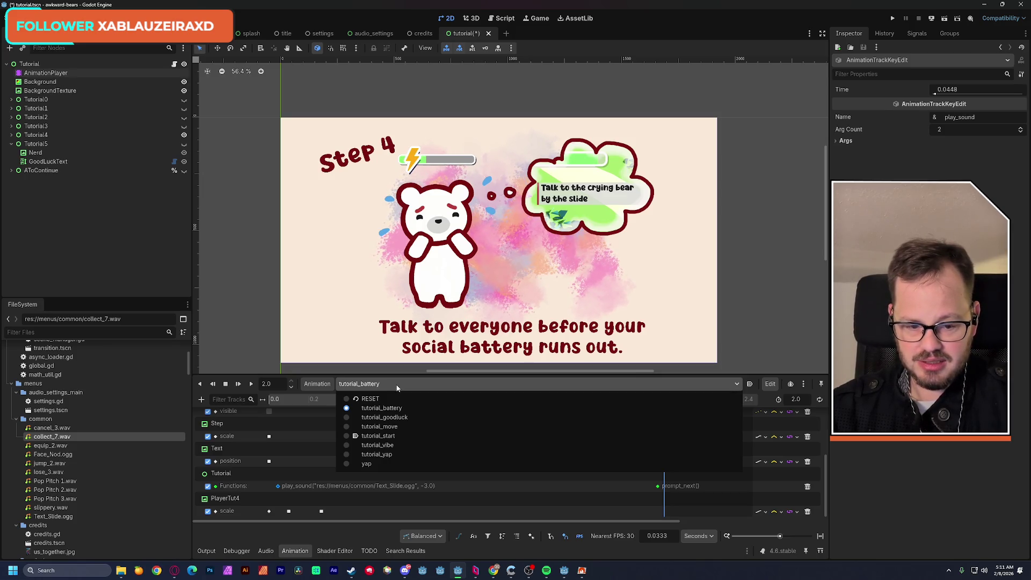
pyautogui.click(444, 119)
pyautogui.hotkey('ctrl', 's')
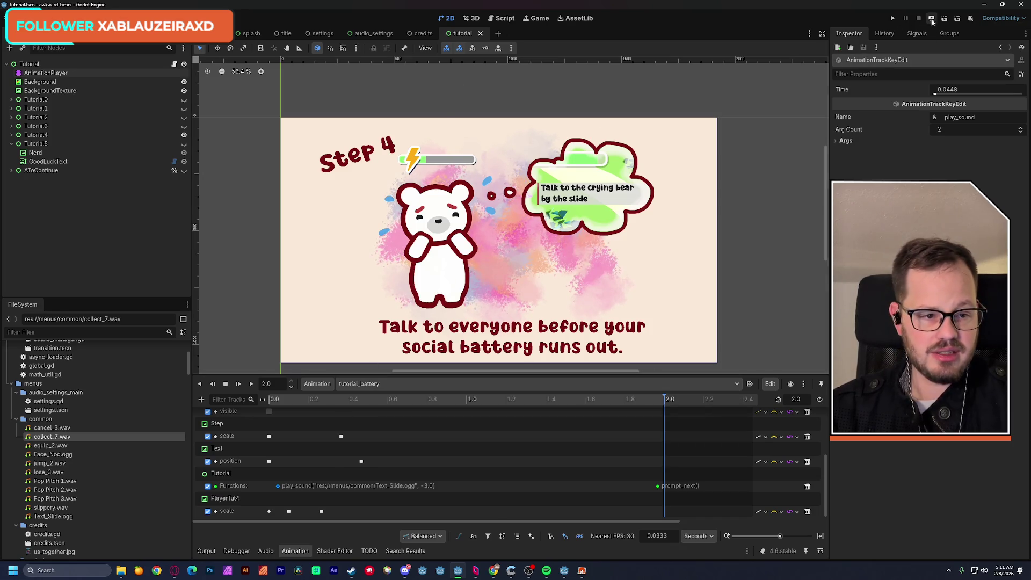
# Step: Run the current scene and press A, L, B, A to step through the tutorial slides
pyautogui.click(932, 20)
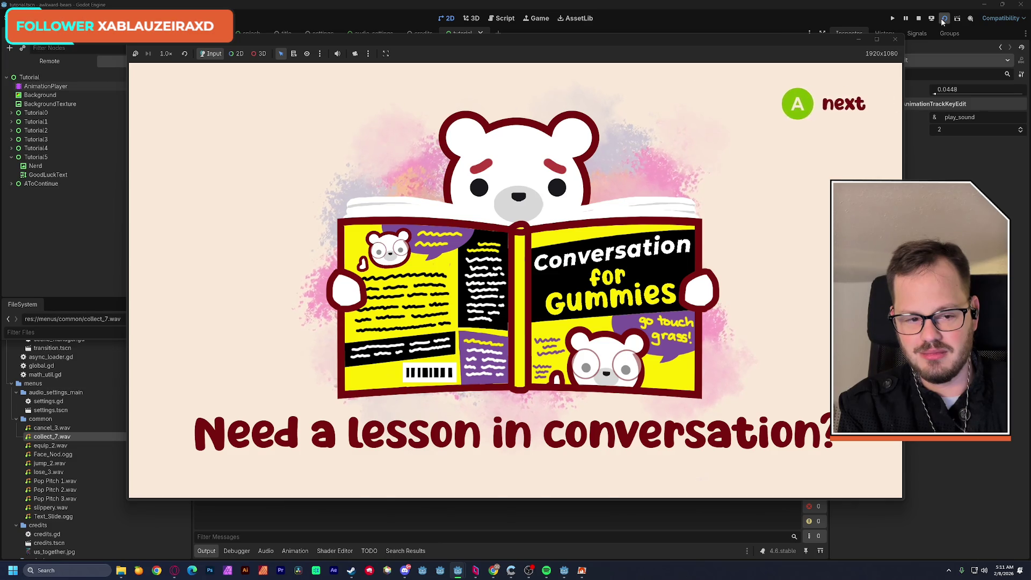
pyautogui.press('a')
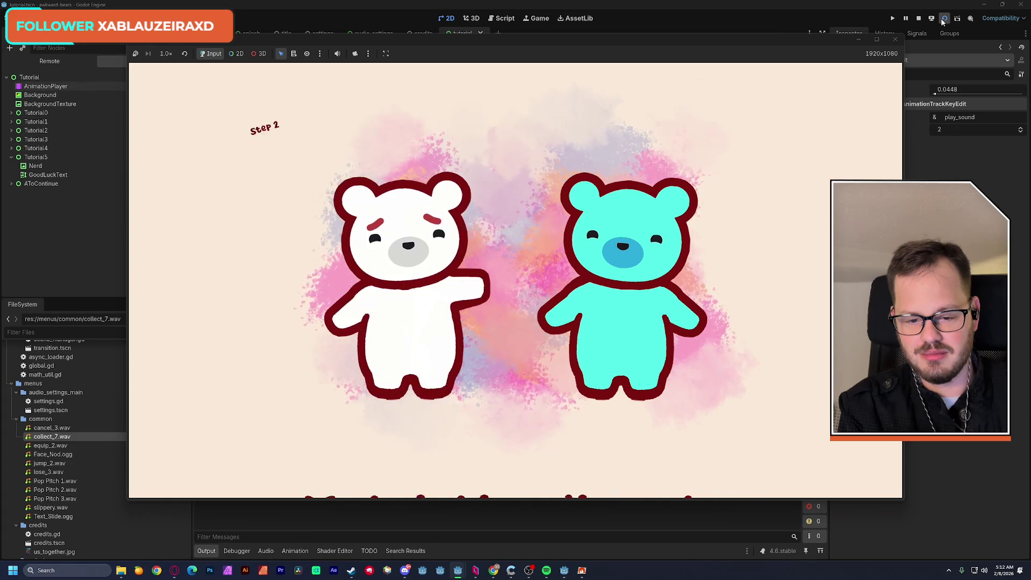
pyautogui.press('l')
pyautogui.press('l')
pyautogui.press('l')
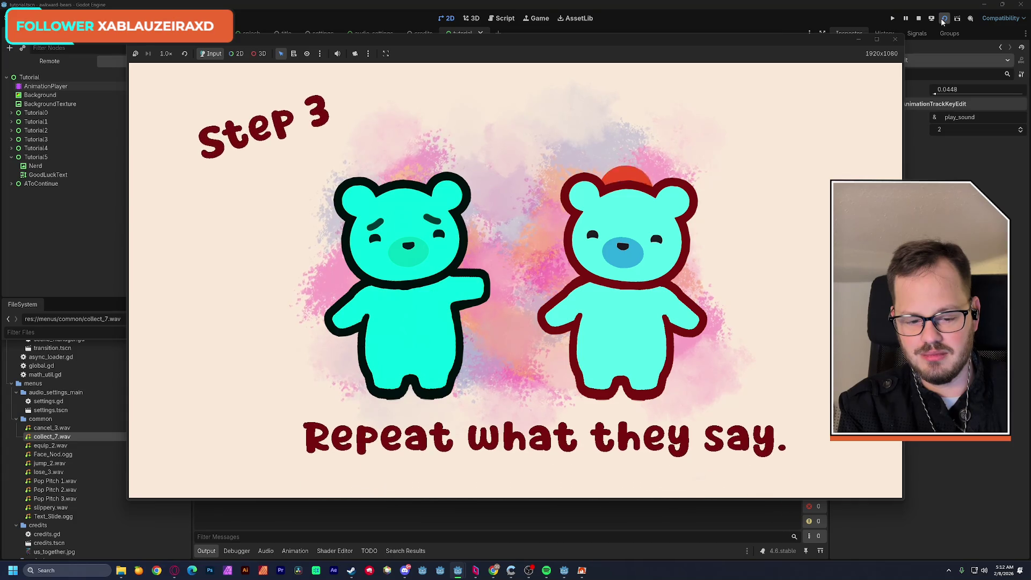
pyautogui.press('b')
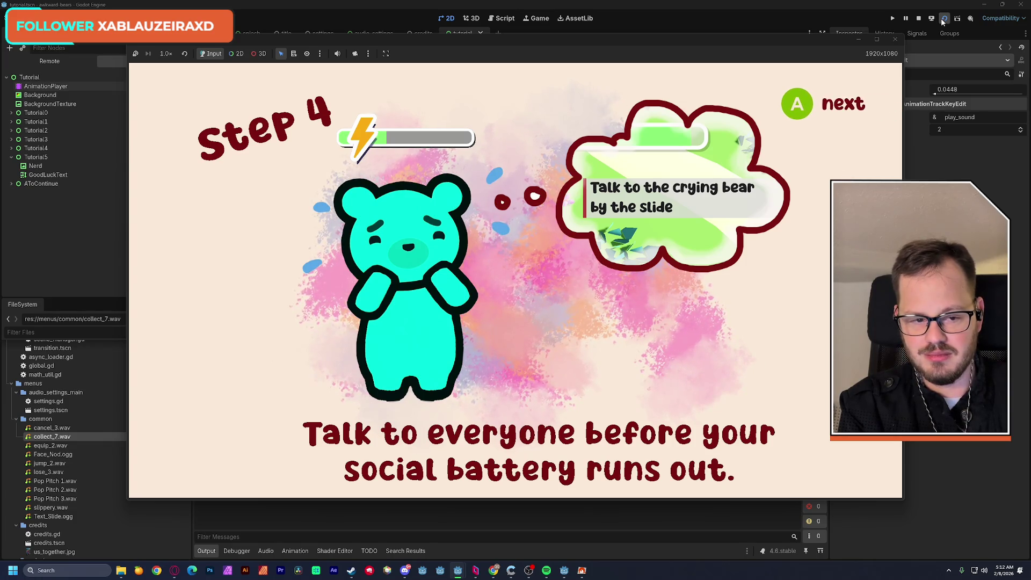
pyautogui.press('a')
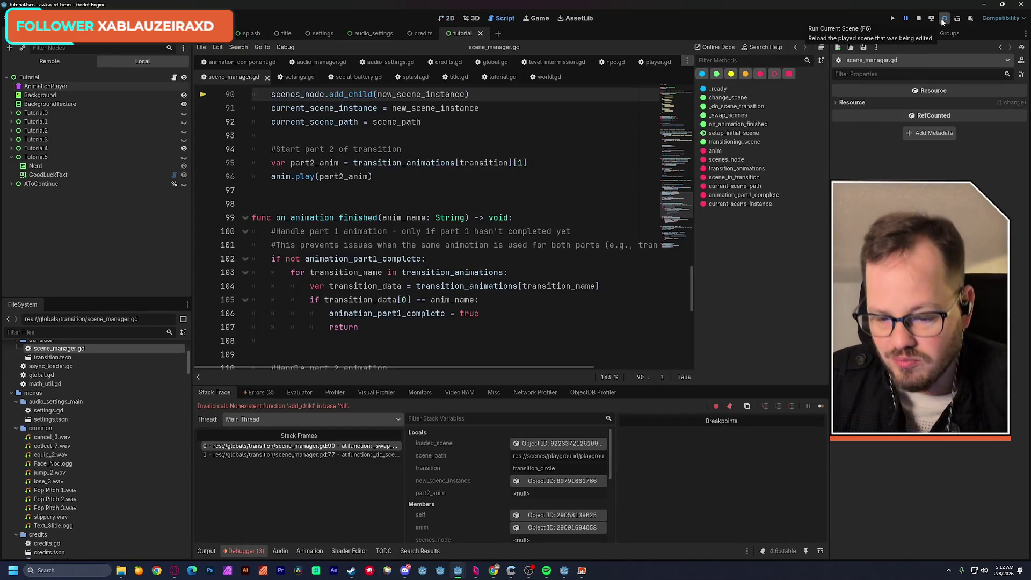
# Step: Stop the game, return to 2D, and select AnimationPlayer to list its animations
pyautogui.click(944, 21)
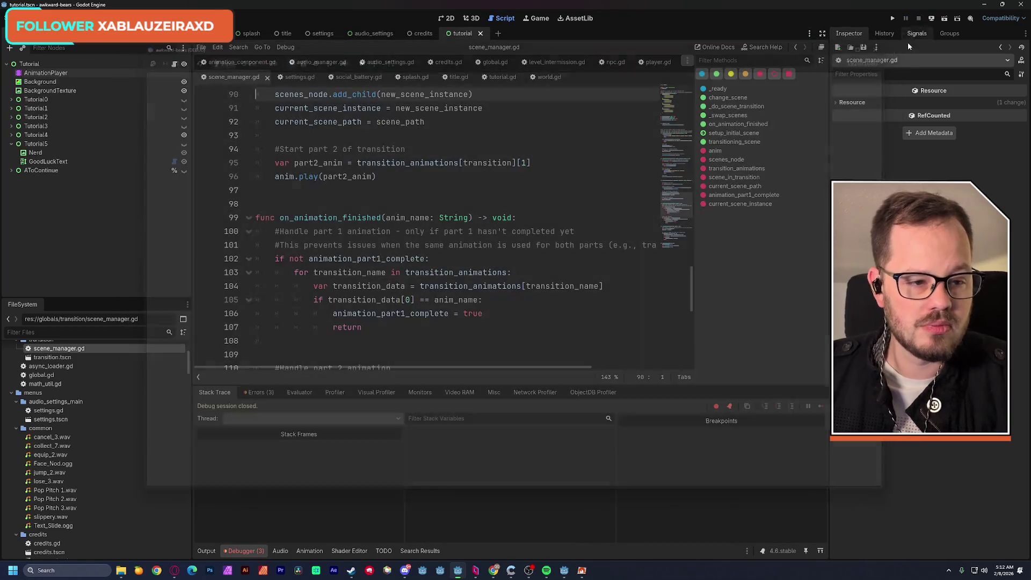
pyautogui.click(447, 18)
pyautogui.click(46, 75)
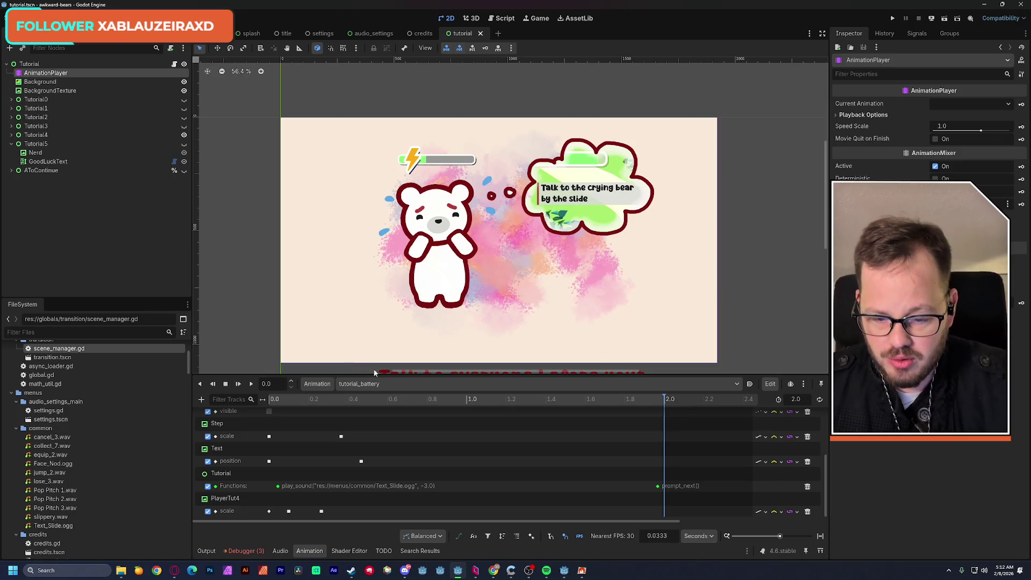
pyautogui.click(376, 384)
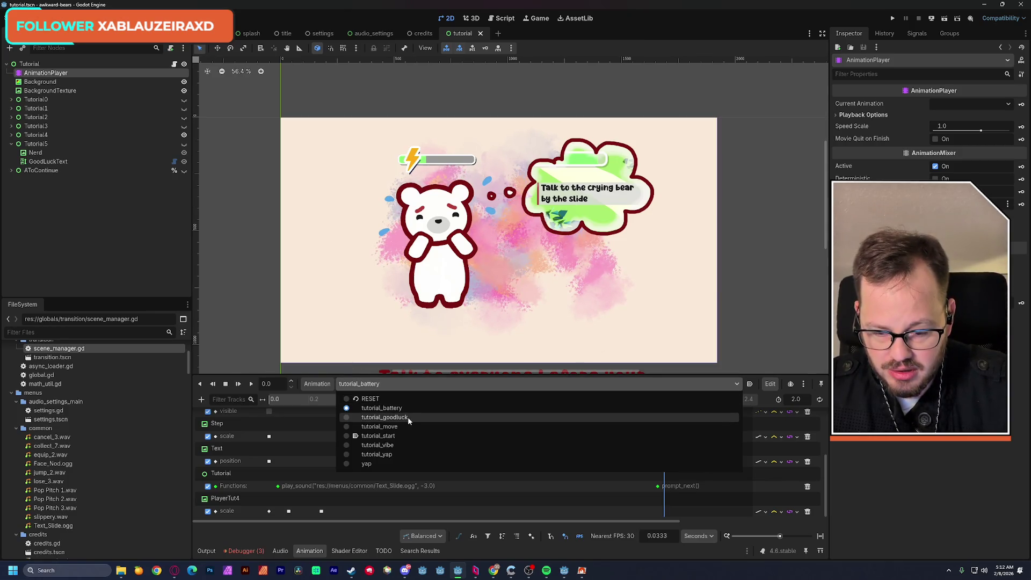
# Step: Load tutorial_goodluck, which ends in a finish_tutorial() call
pyautogui.click(389, 418)
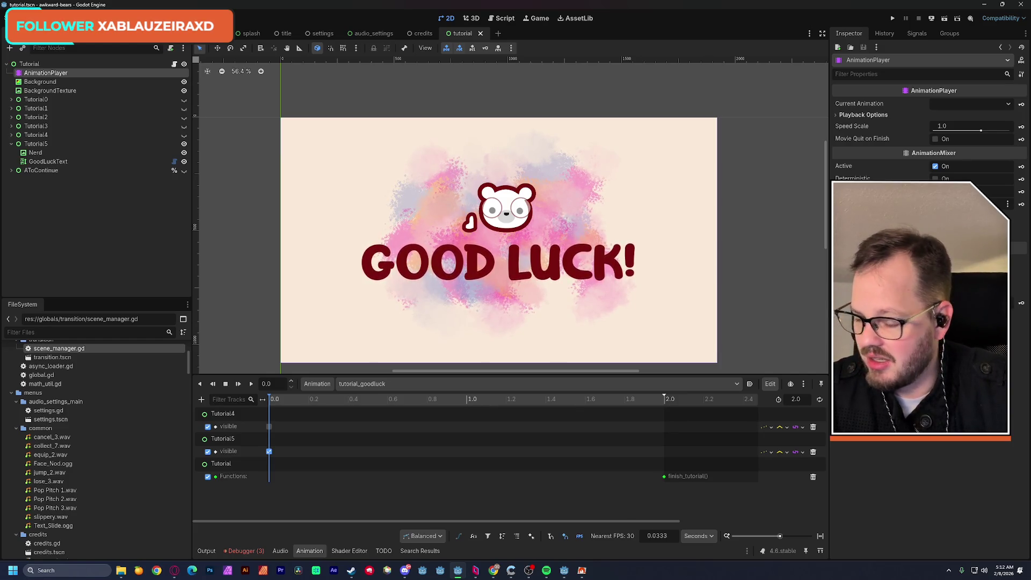
pyautogui.moveTo(122, 571)
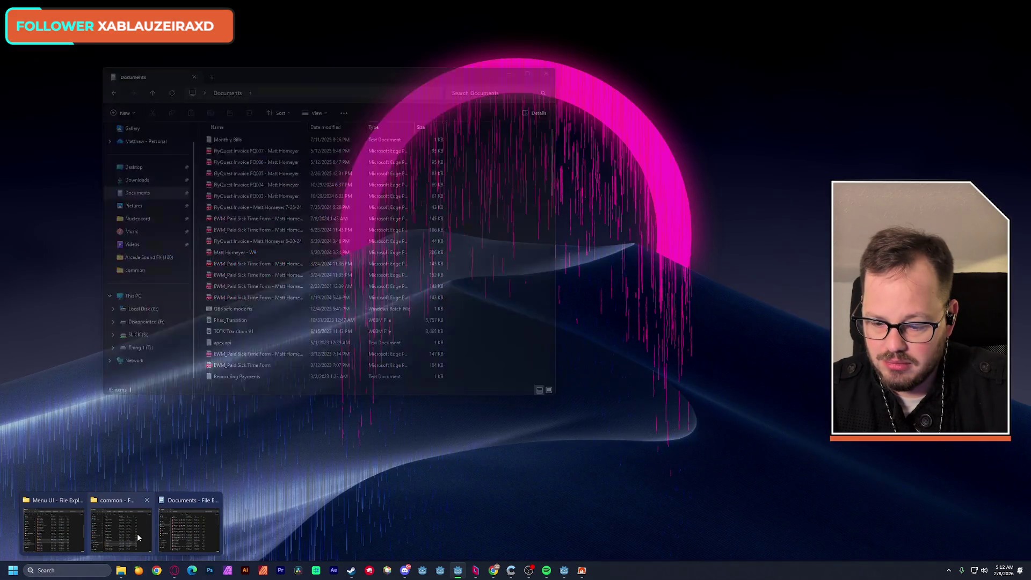
# Step: Open the Event category and preview the Comical, Climax, Insight and Turnabout sounds
pyautogui.click(175, 537)
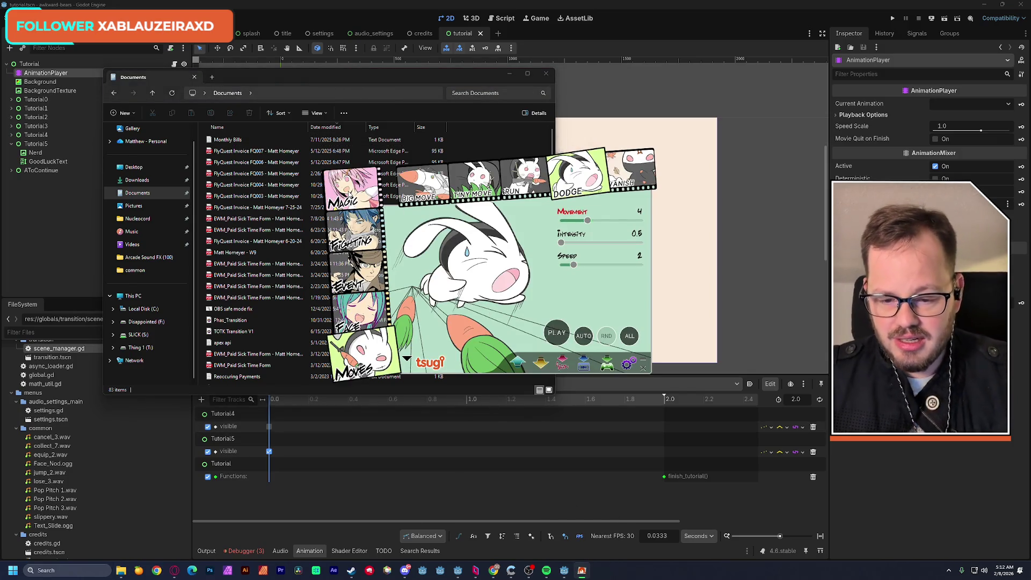
pyautogui.click(358, 275)
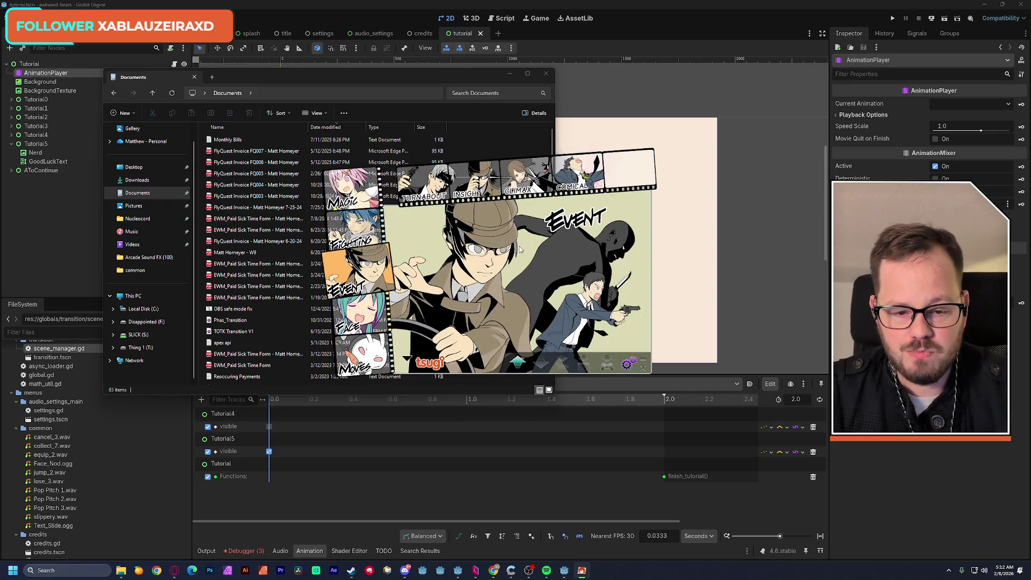
pyautogui.click(577, 171)
pyautogui.click(561, 338)
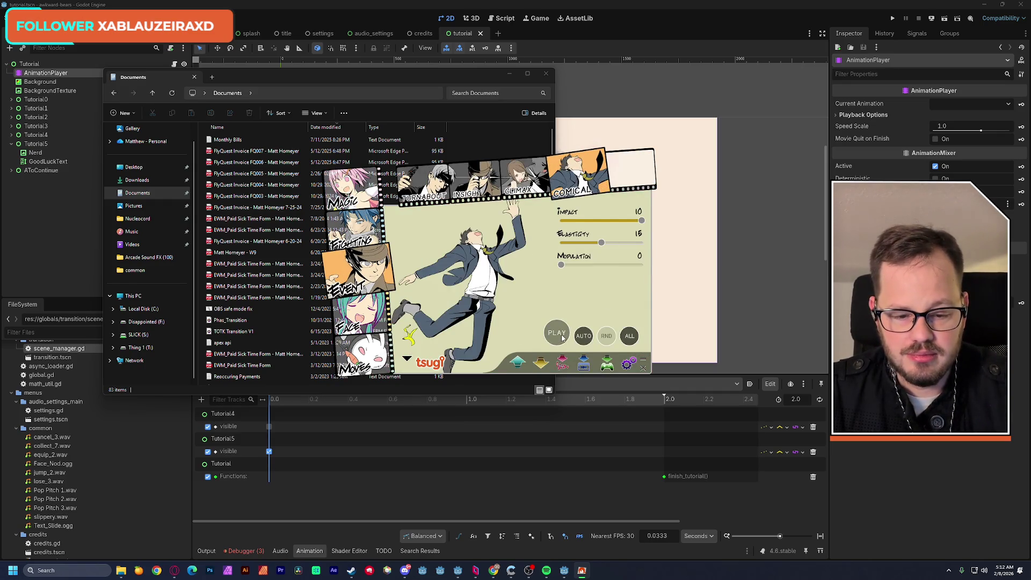
pyautogui.click(529, 177)
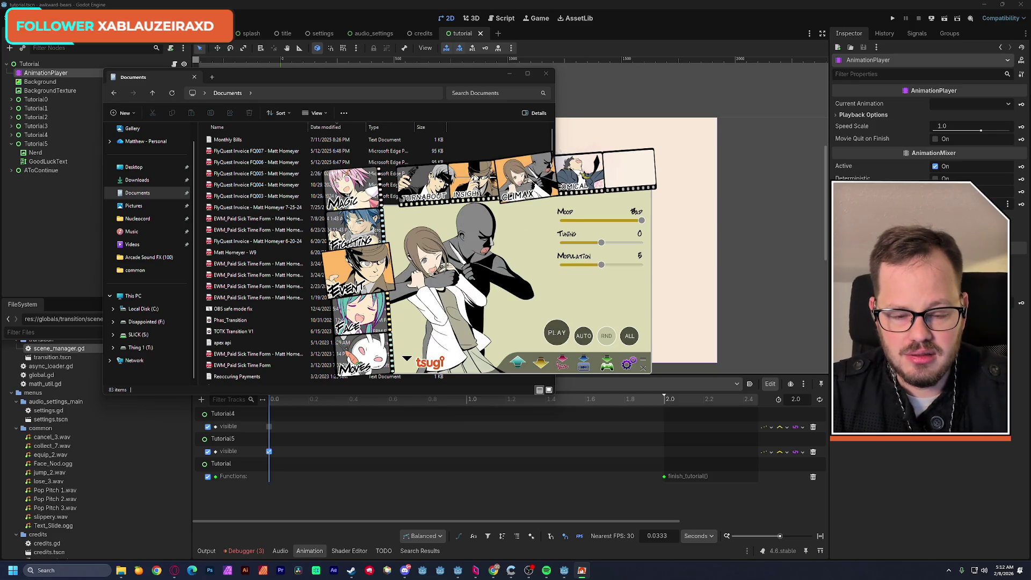
pyautogui.click(475, 178)
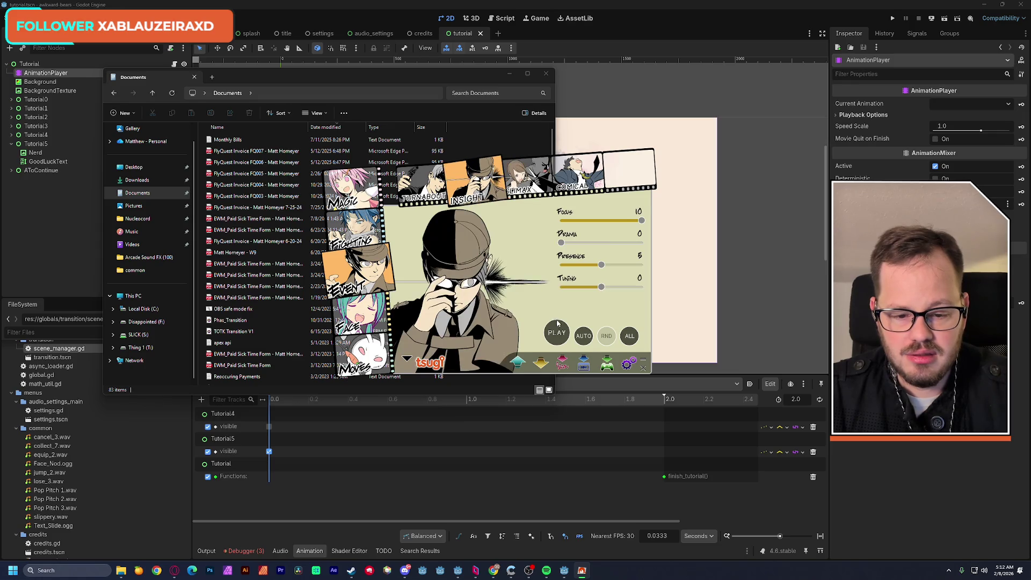
pyautogui.click(424, 182)
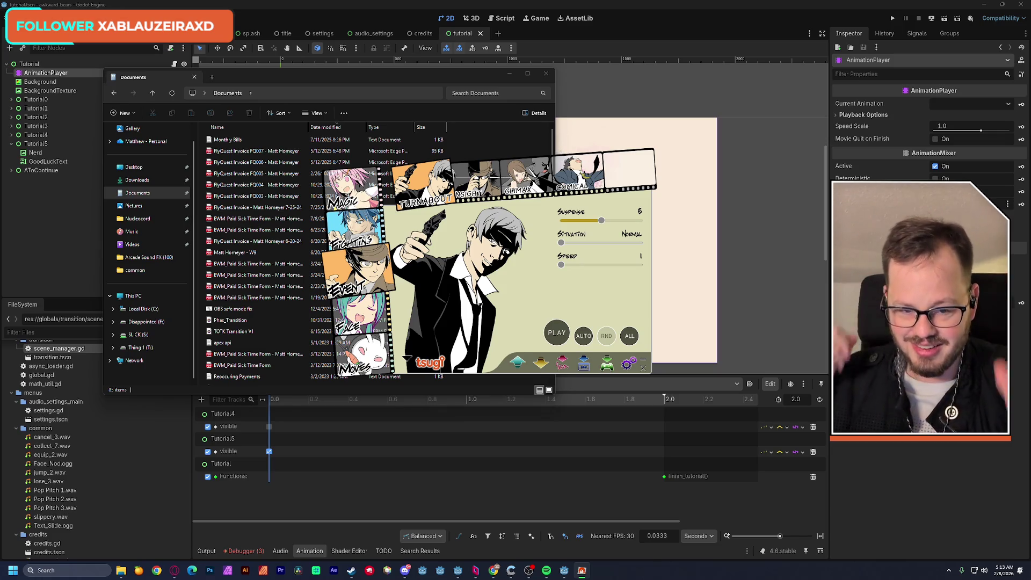
# Step: Open the Magic category listing generators like Protection and Transformation
pyautogui.click(383, 203)
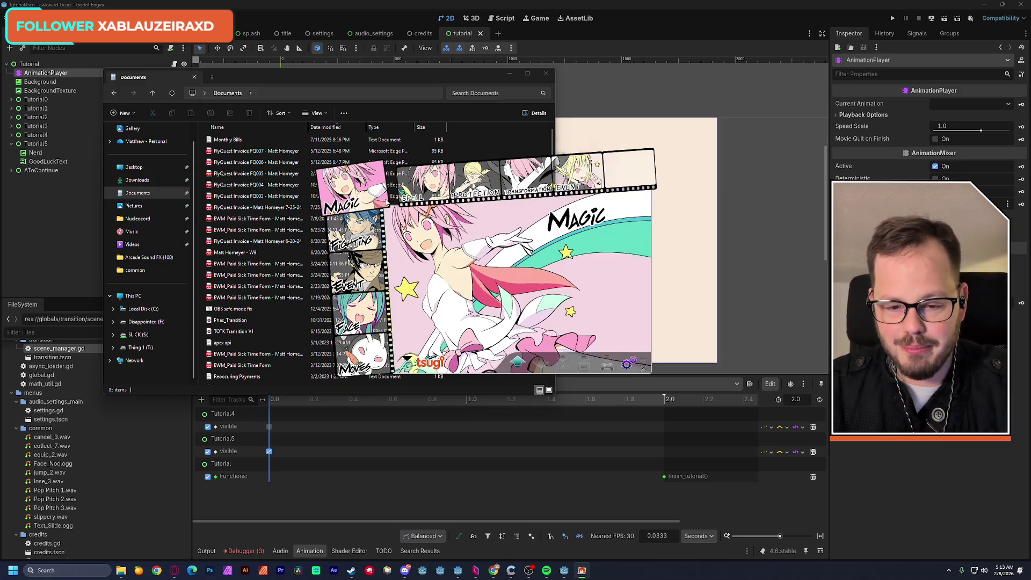
# Step: Choose the Spell generator and roll through many random spell variations, light, occult, dark and crystal
pyautogui.click(425, 188)
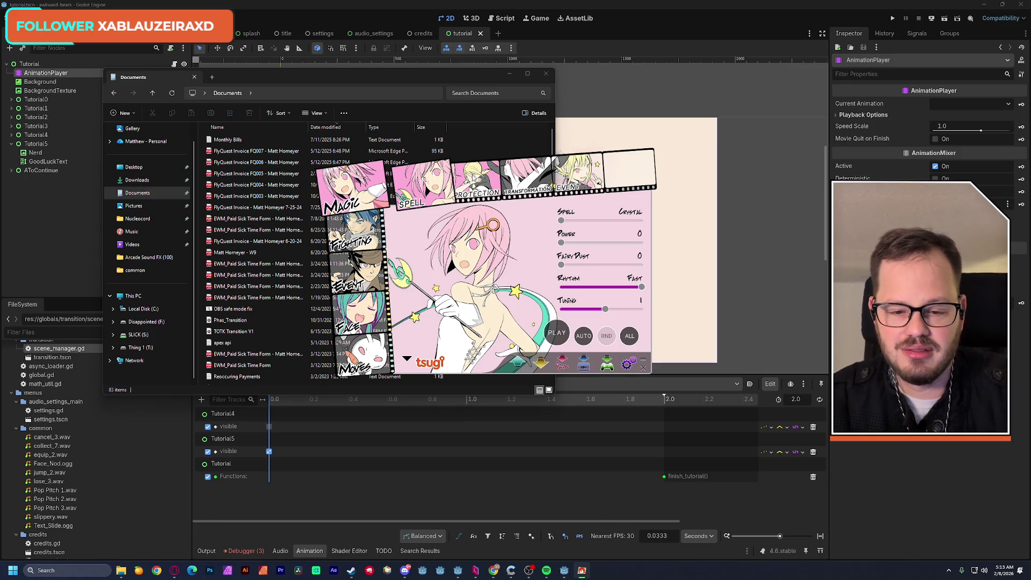
pyautogui.click(630, 336)
pyautogui.click(559, 334)
pyautogui.click(559, 335)
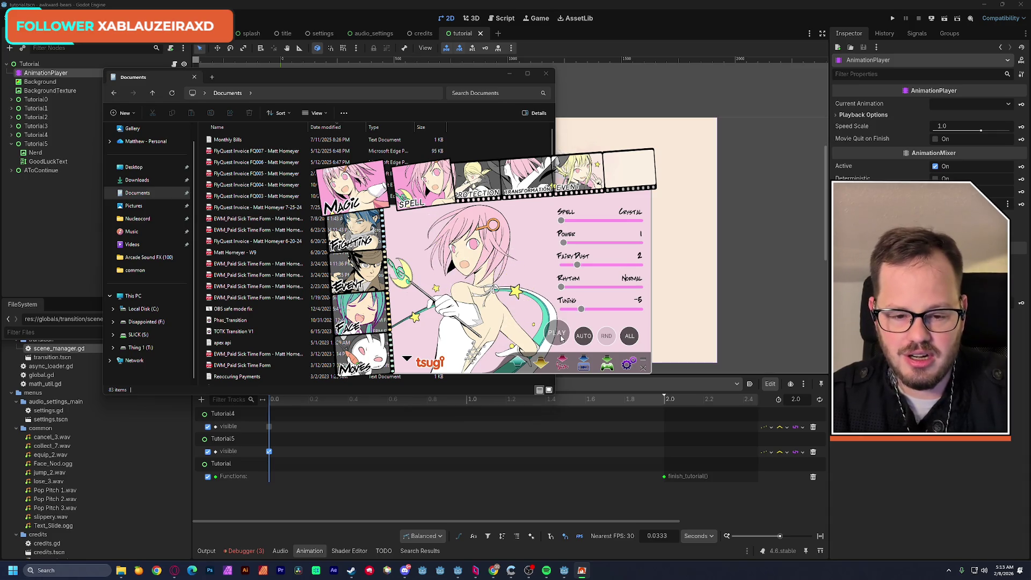
pyautogui.click(560, 335)
pyautogui.click(560, 335)
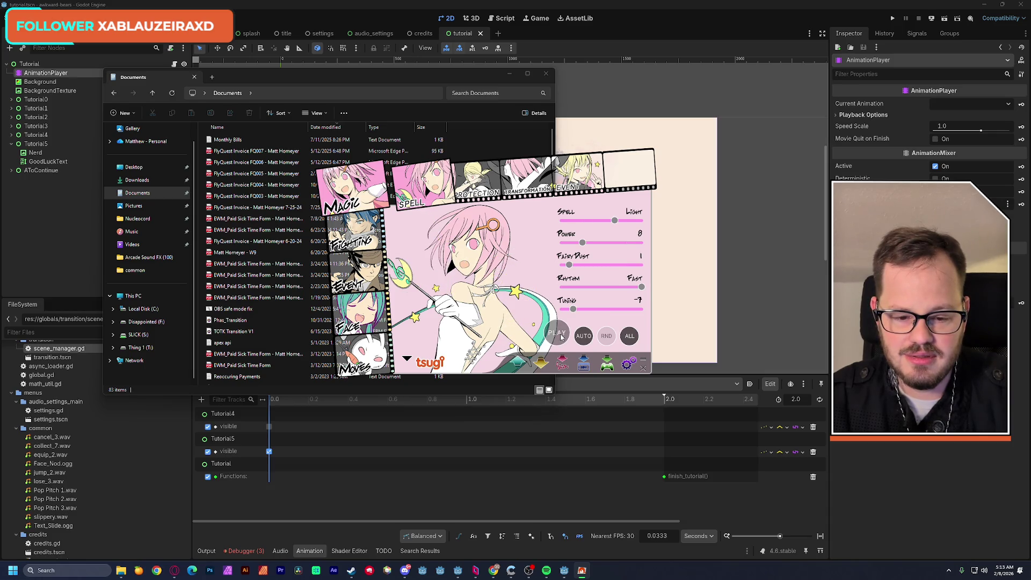
pyautogui.click(560, 336)
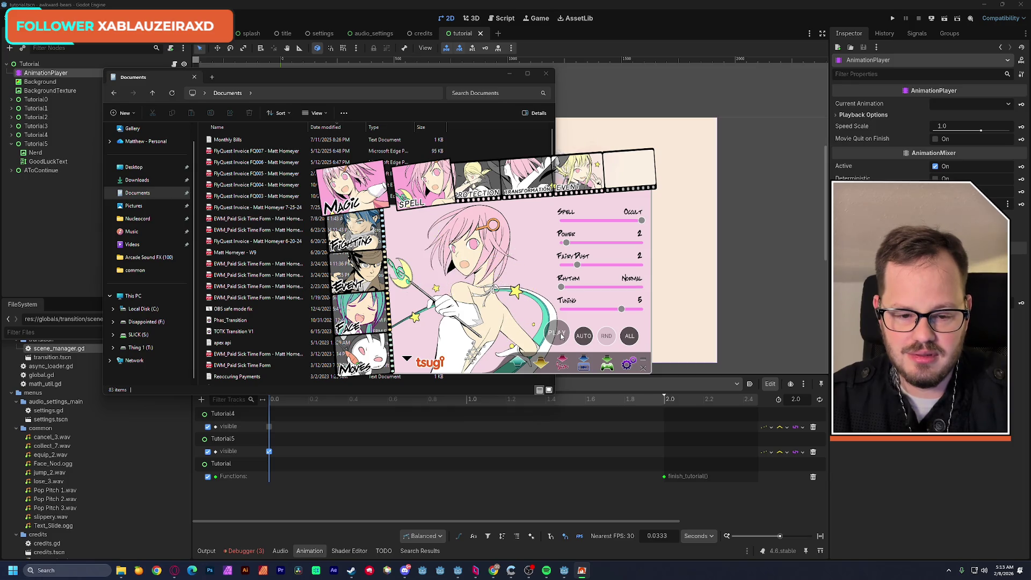
pyautogui.click(560, 336)
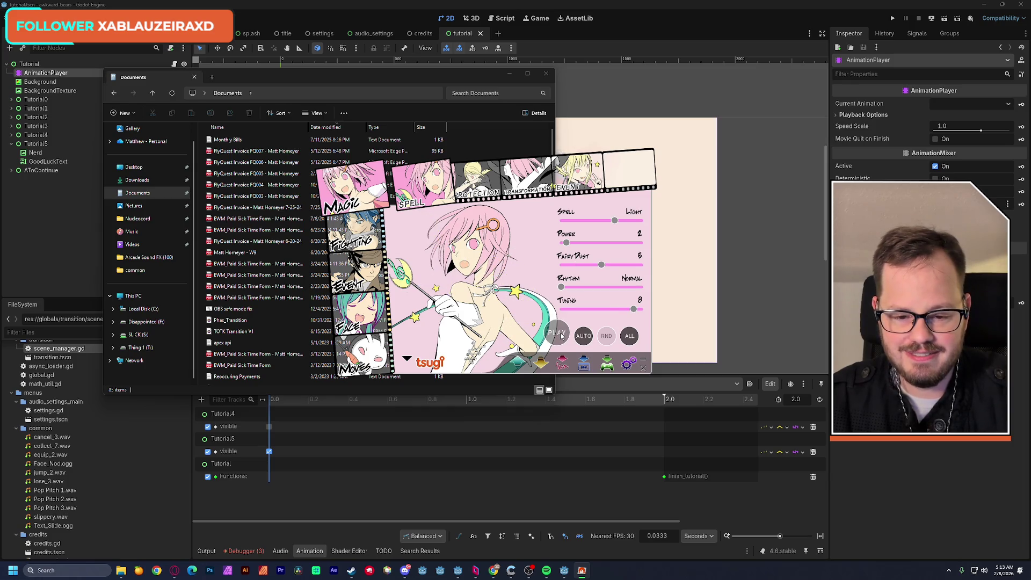
pyautogui.click(561, 335)
pyautogui.click(561, 335)
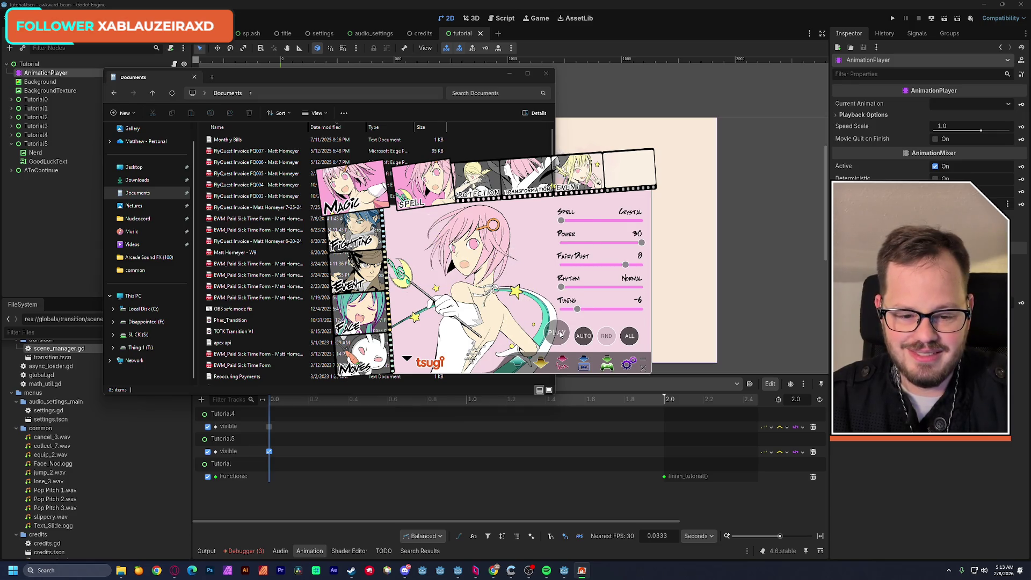
pyautogui.click(560, 334)
pyautogui.click(561, 334)
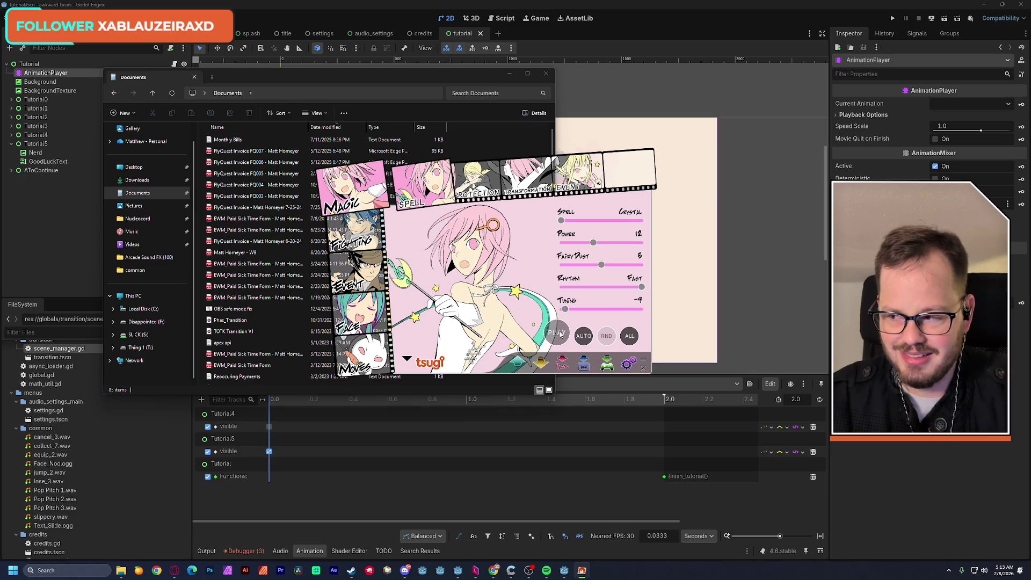
pyautogui.click(562, 335)
pyautogui.click(561, 334)
pyautogui.click(561, 335)
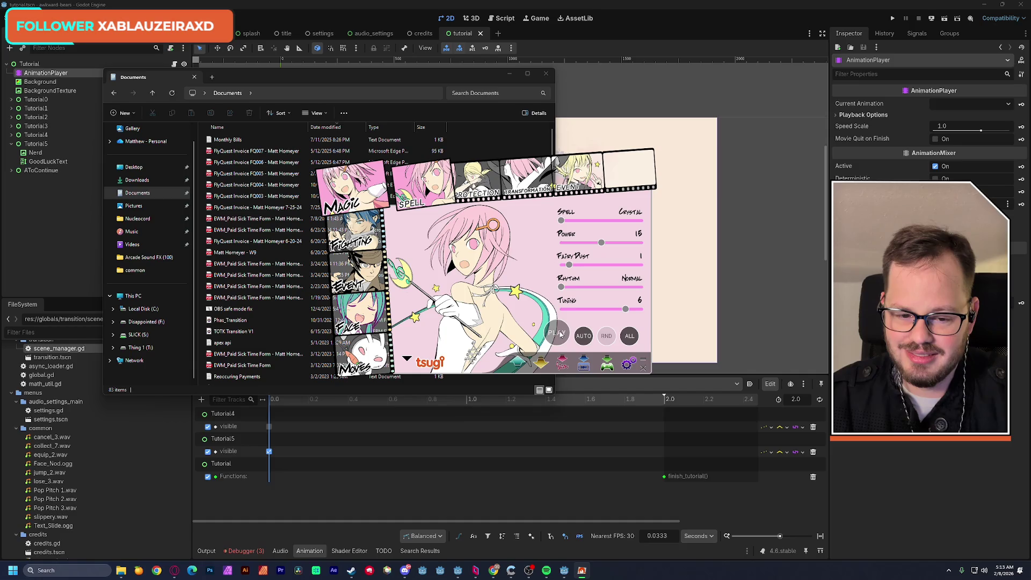
pyautogui.click(562, 335)
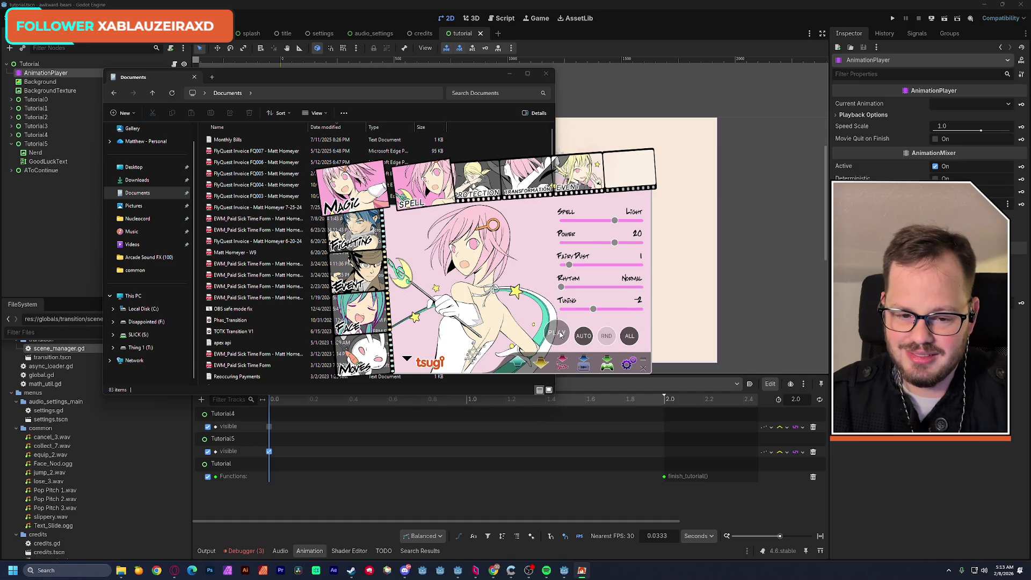
pyautogui.click(562, 334)
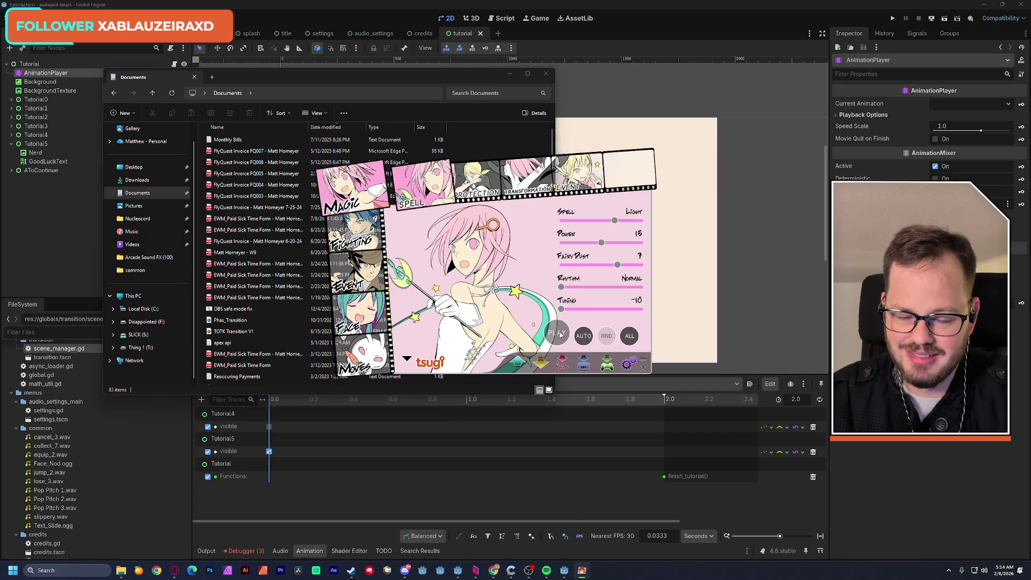
pyautogui.click(561, 334)
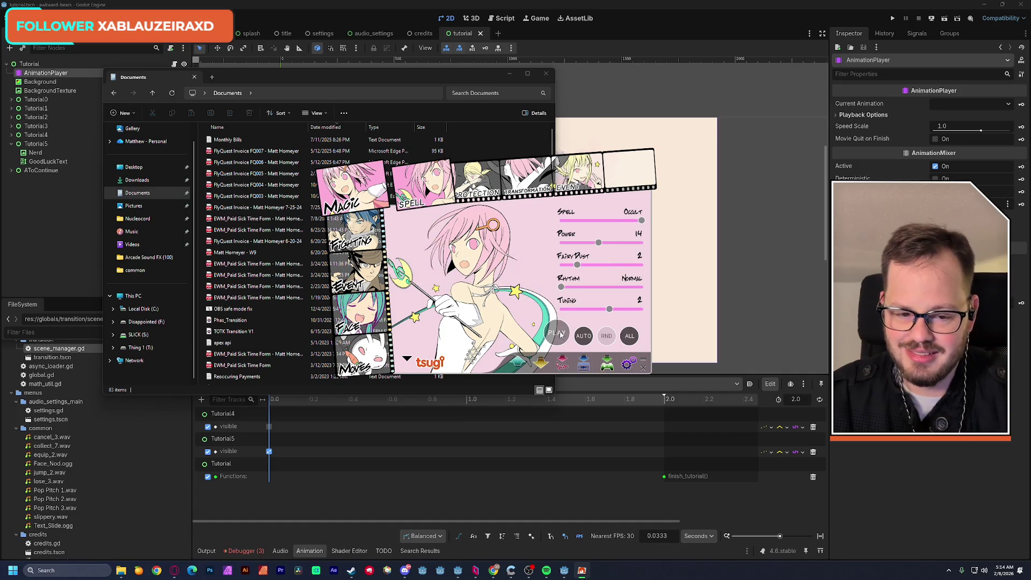
# Step: Make it a Crystal spell with Fairy Dust 4 and Tuning -1, previewing each change
pyautogui.moveTo(643, 220); pyautogui.dragTo(567, 220)
pyautogui.click(560, 338)
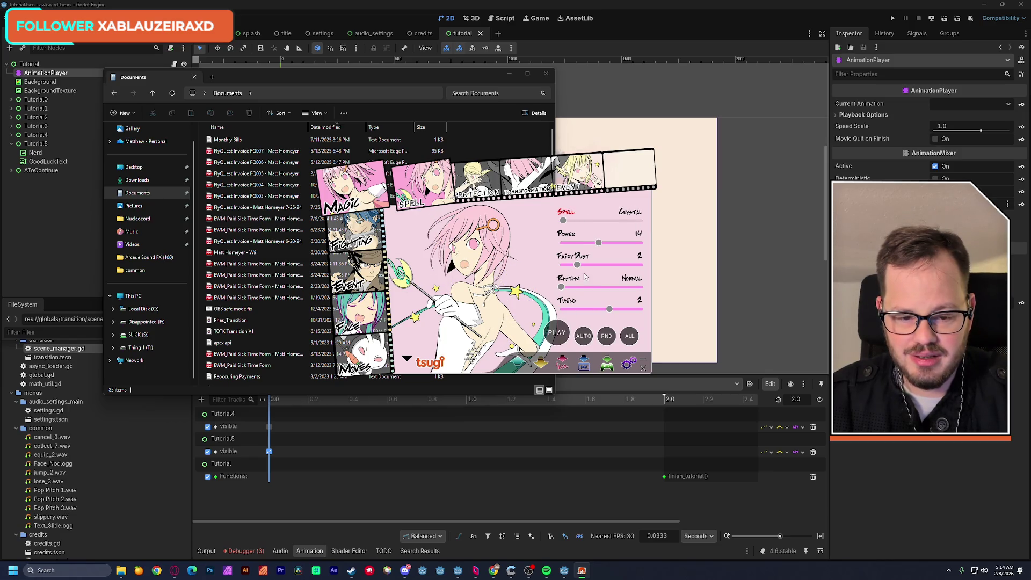
pyautogui.moveTo(582, 267); pyautogui.dragTo(595, 266)
pyautogui.click(557, 335)
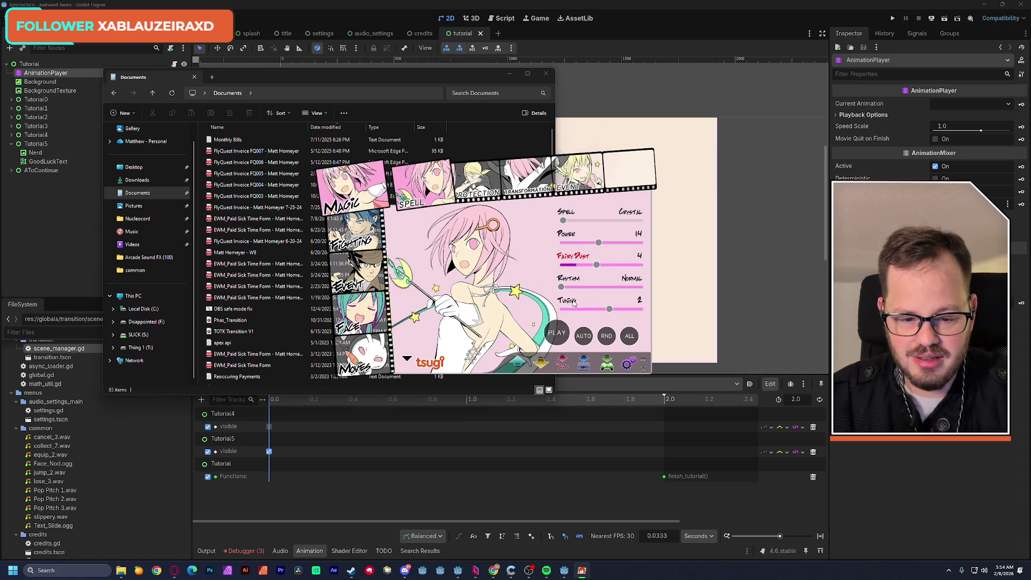
pyautogui.moveTo(609, 312); pyautogui.dragTo(597, 314)
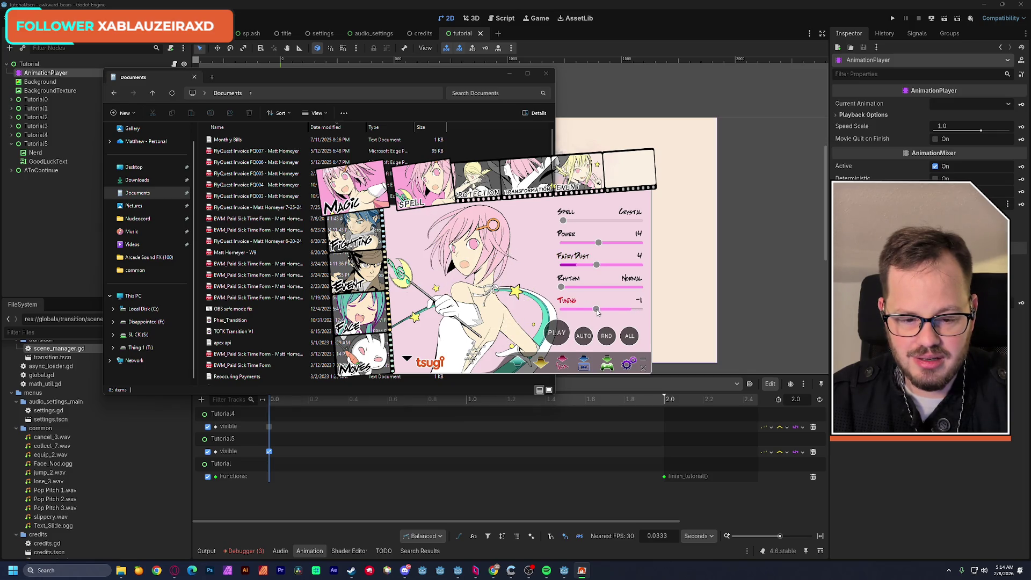
pyautogui.click(584, 335)
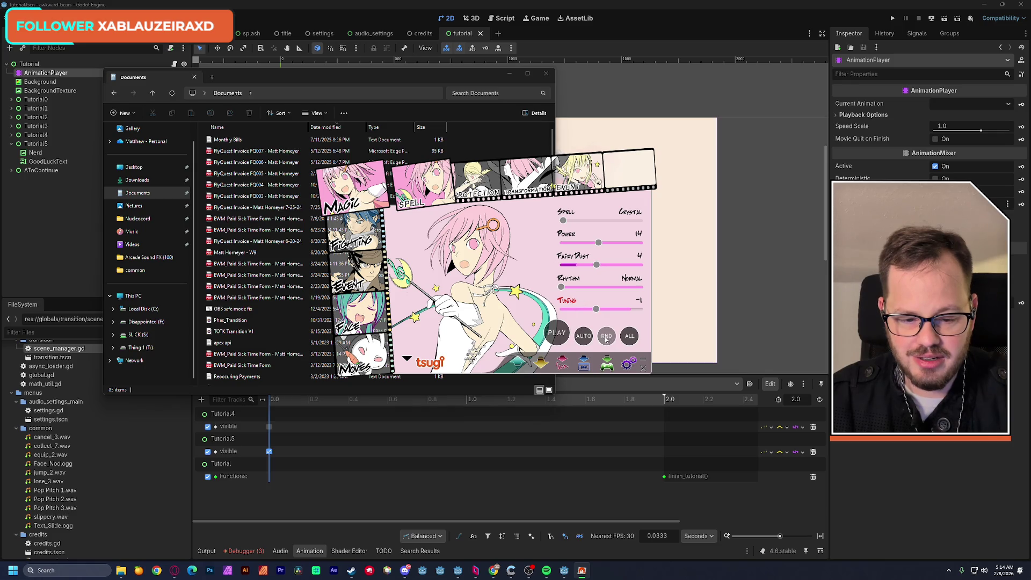
# Step: Play the current spell and audition several new random spell variations
pyautogui.click(559, 336)
pyautogui.click(558, 338)
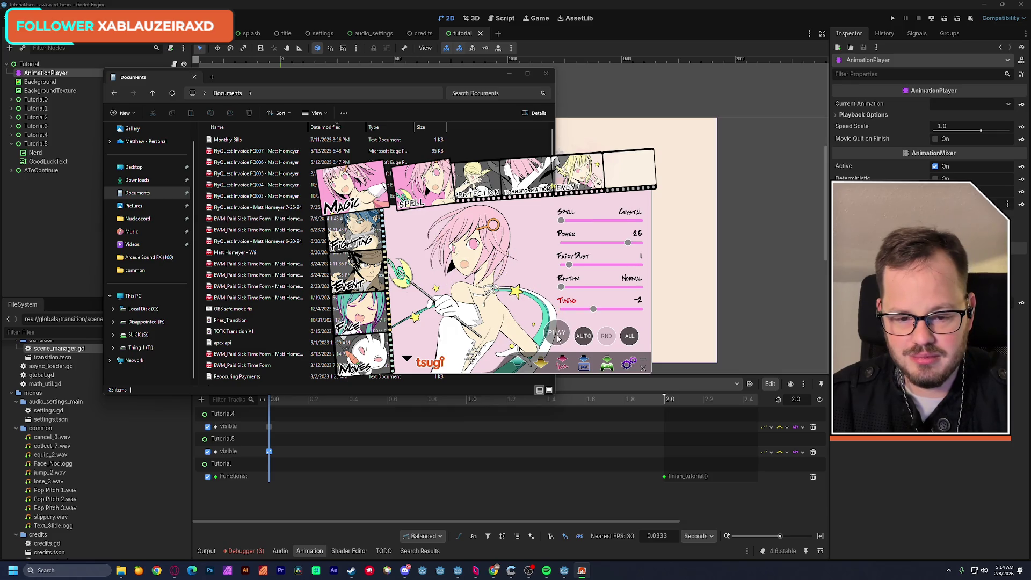
pyautogui.click(558, 338)
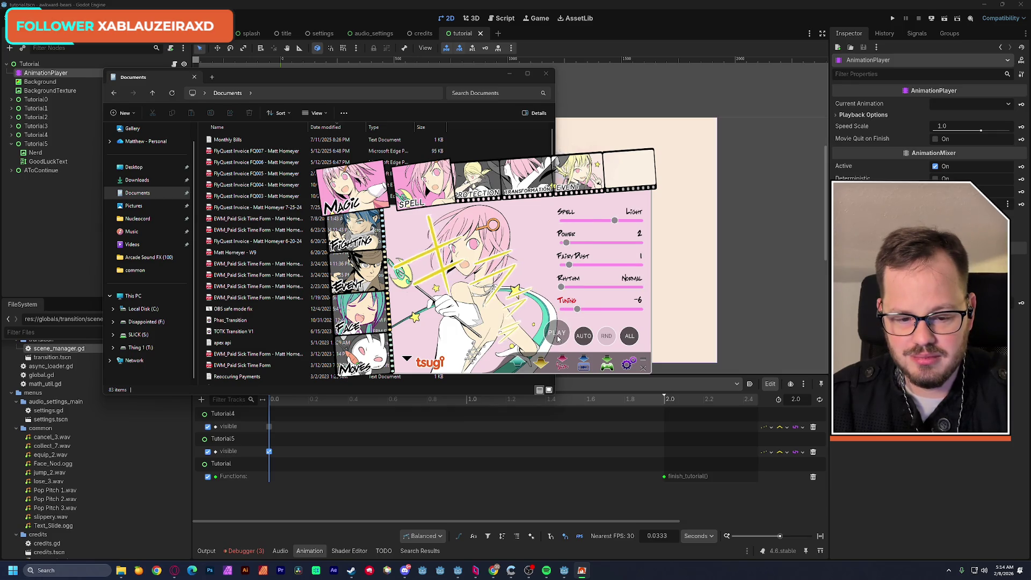
pyautogui.click(563, 336)
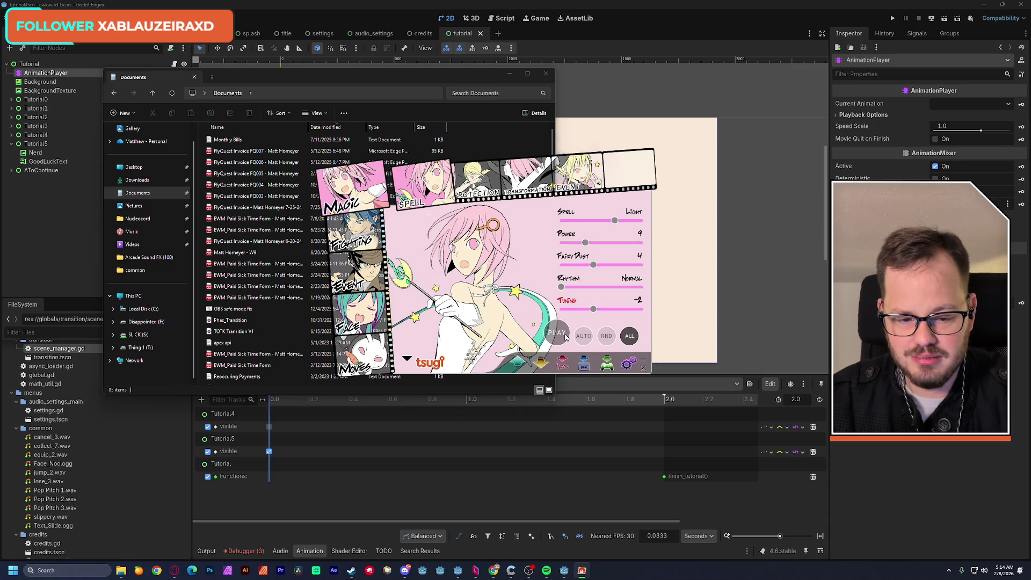
pyautogui.click(559, 335)
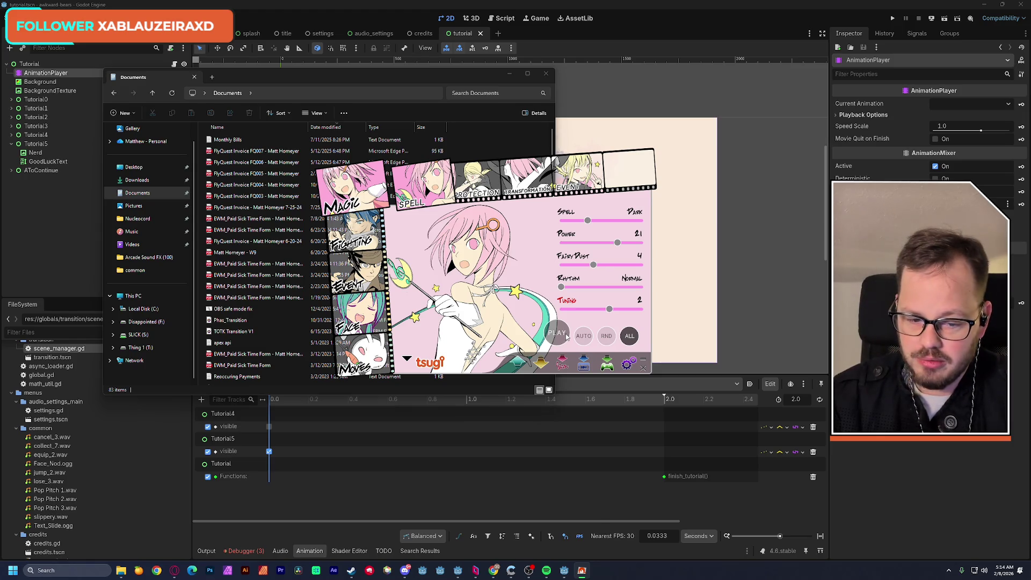
pyautogui.click(560, 335)
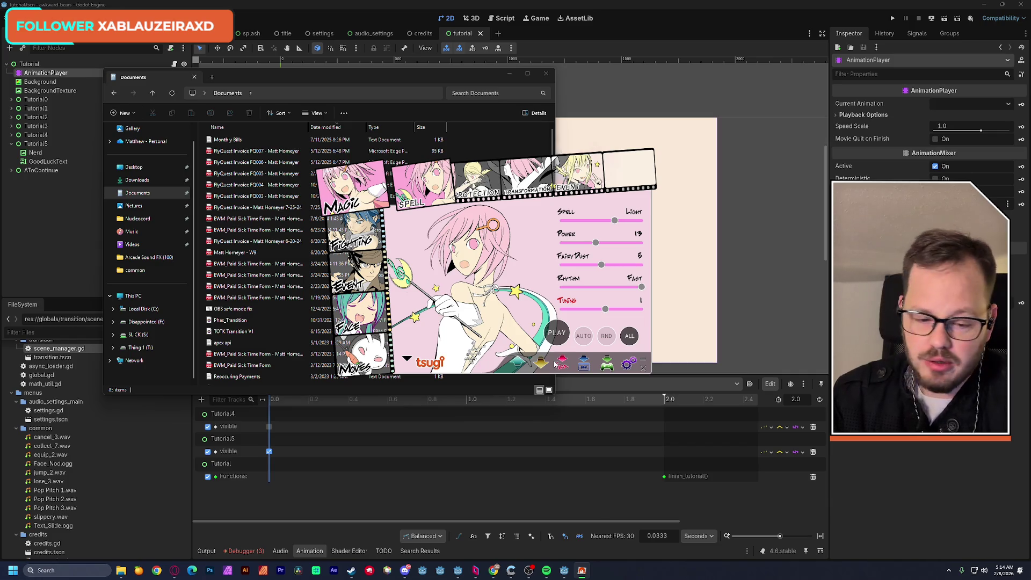
pyautogui.click(557, 336)
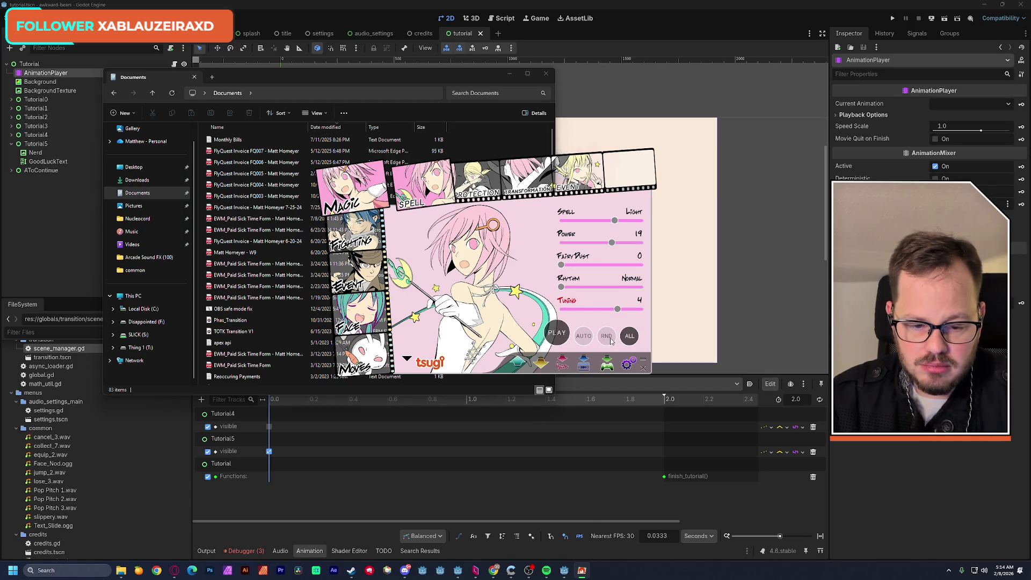
pyautogui.click(562, 335)
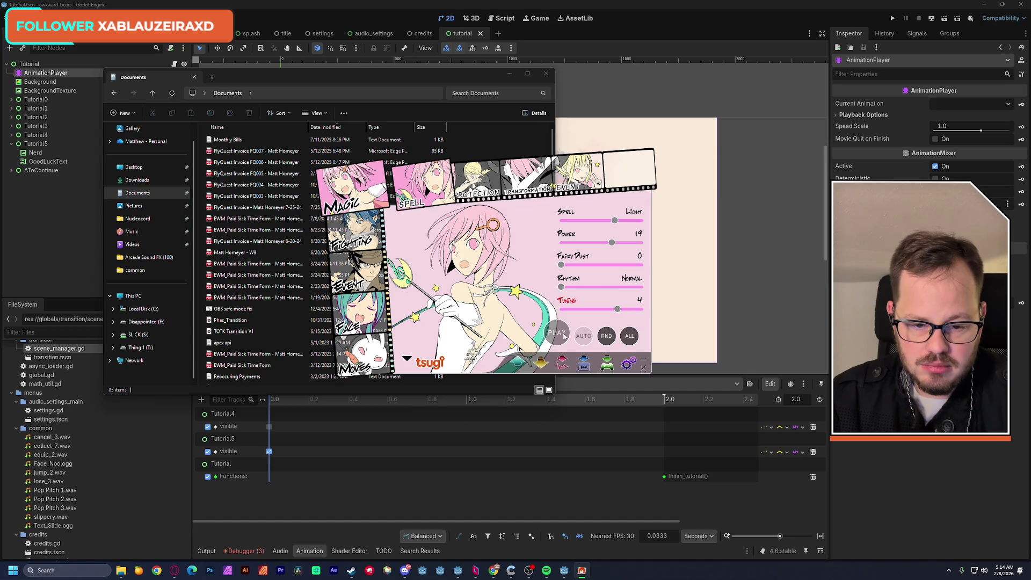
# Step: Speed up the rhythm, raise Fairy Dust, roll more variations, then go to the Protection category
pyautogui.moveTo(561, 287); pyautogui.dragTo(584, 287)
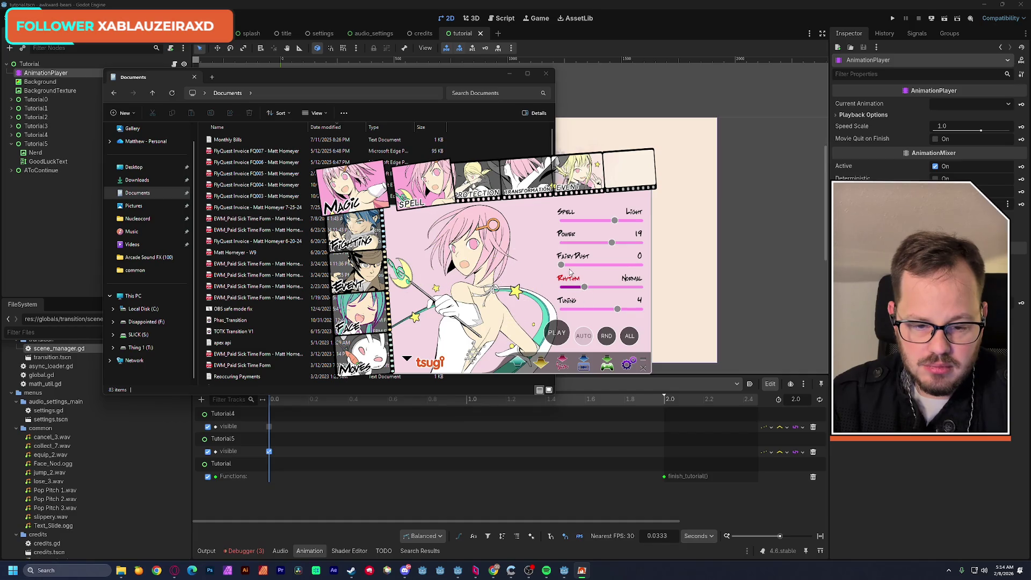
pyautogui.moveTo(562, 265); pyautogui.dragTo(572, 265)
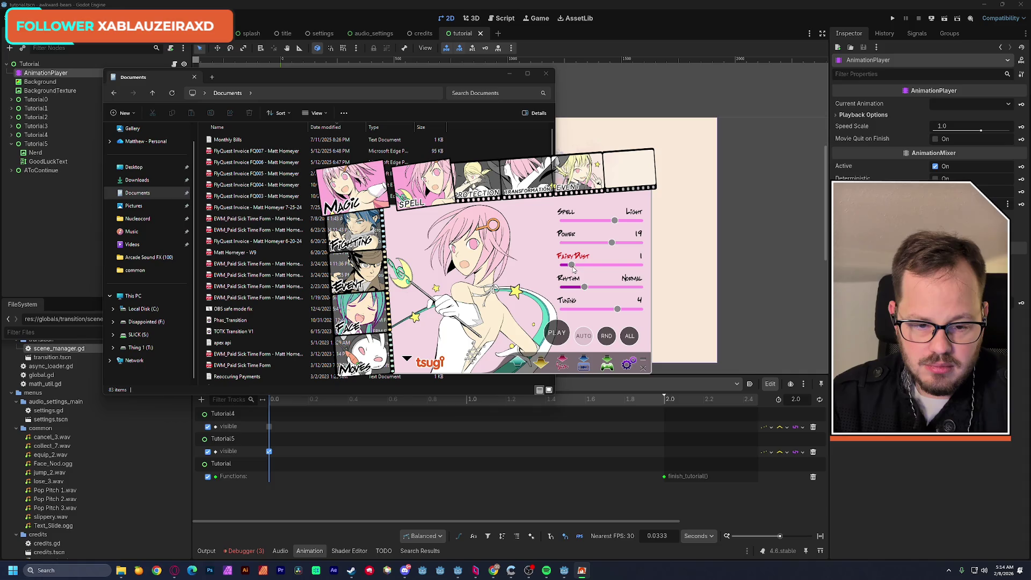
pyautogui.click(607, 335)
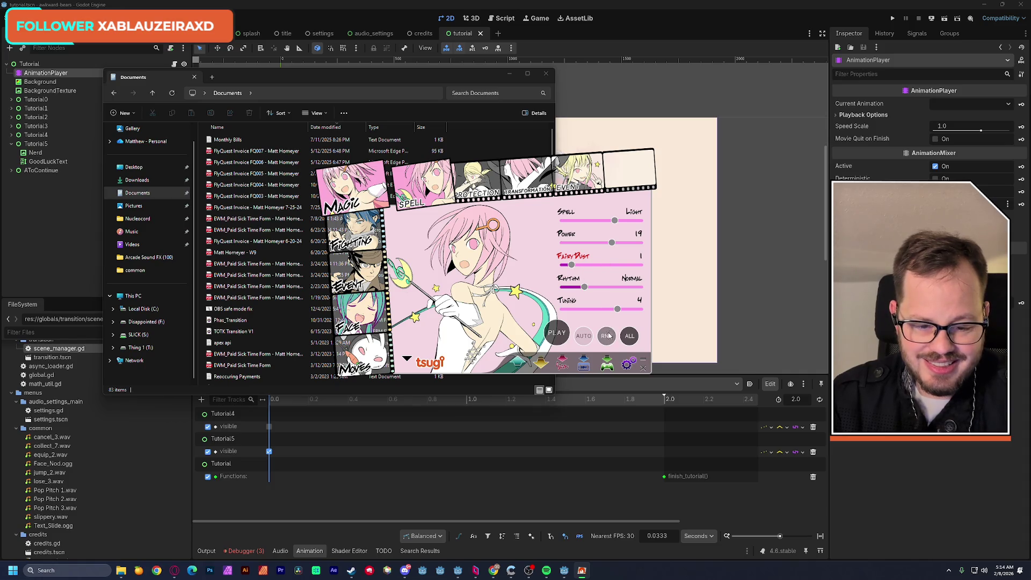
pyautogui.click(557, 333)
pyautogui.click(559, 334)
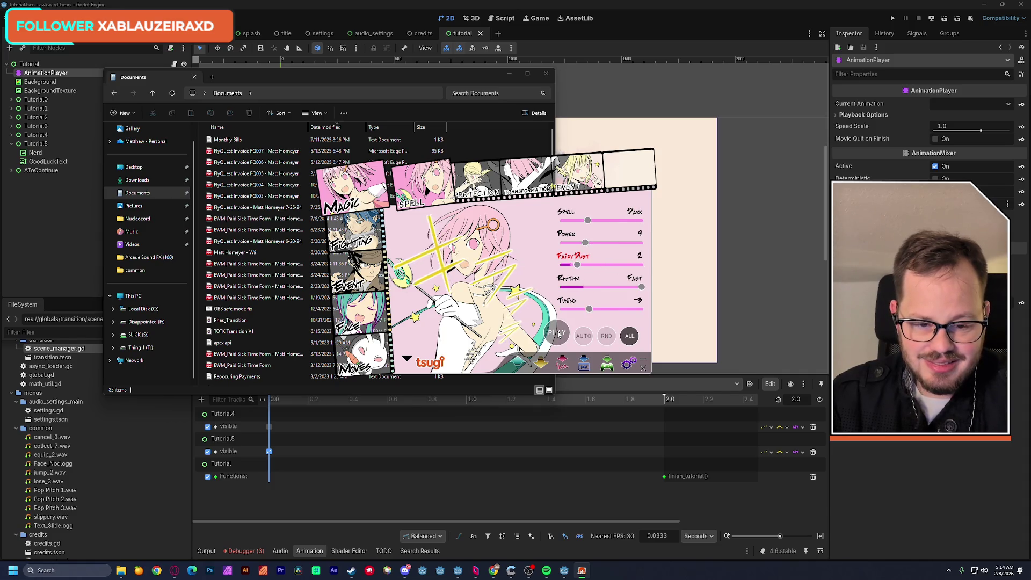
pyautogui.click(559, 335)
pyautogui.click(559, 334)
pyautogui.click(558, 334)
pyautogui.click(559, 335)
pyautogui.click(558, 333)
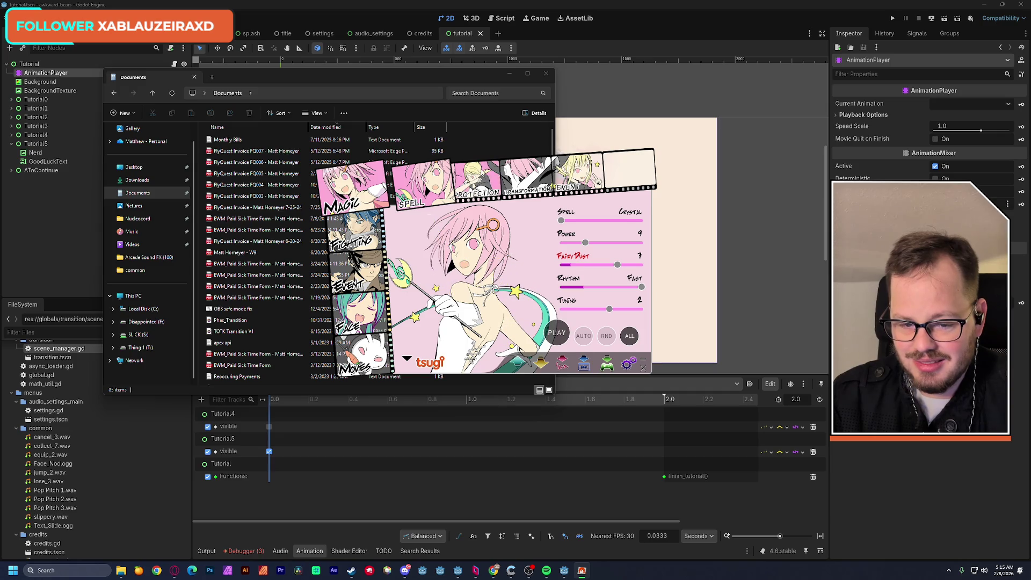
pyautogui.click(477, 193)
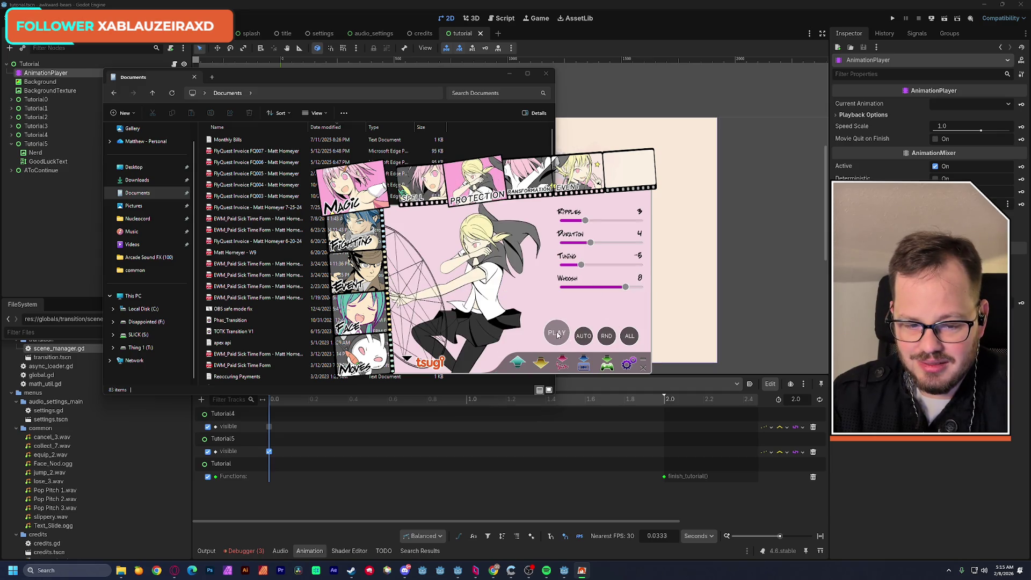
# Step: Return to spell sounds and roll variations, landing on Dark with Power 2 and Fairy Dust 10
pyautogui.click(531, 194)
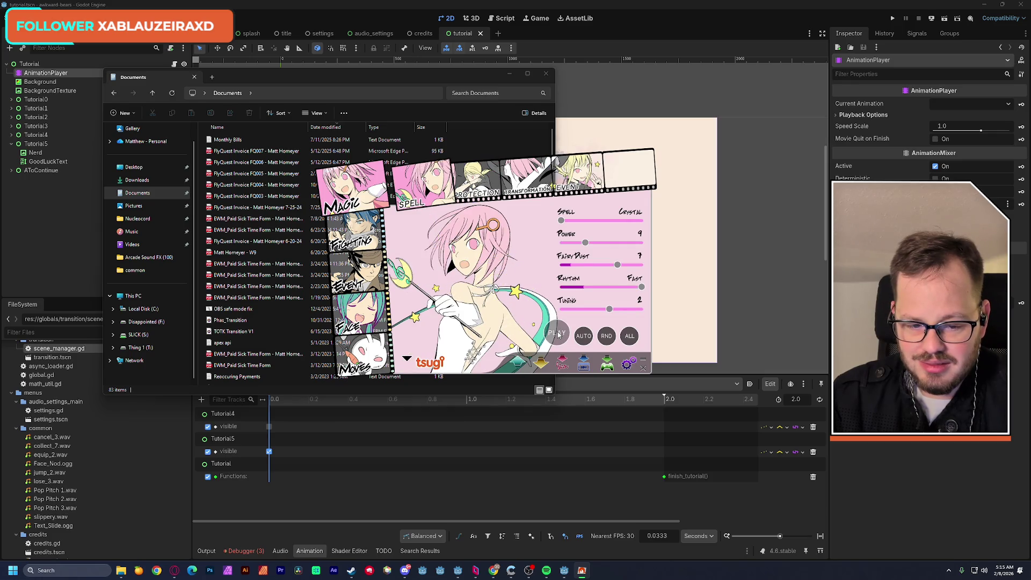
pyautogui.click(606, 337)
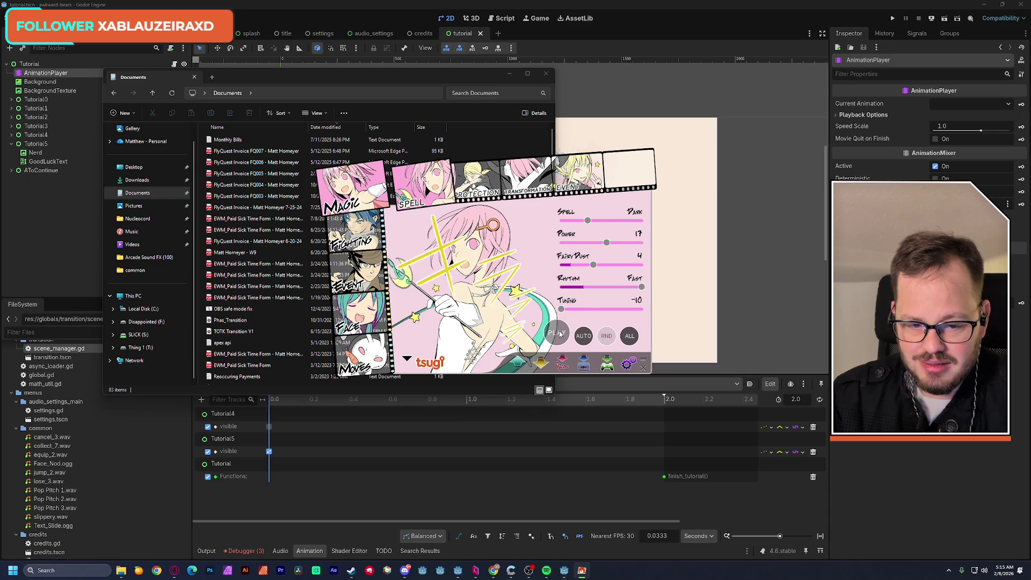
pyautogui.click(559, 333)
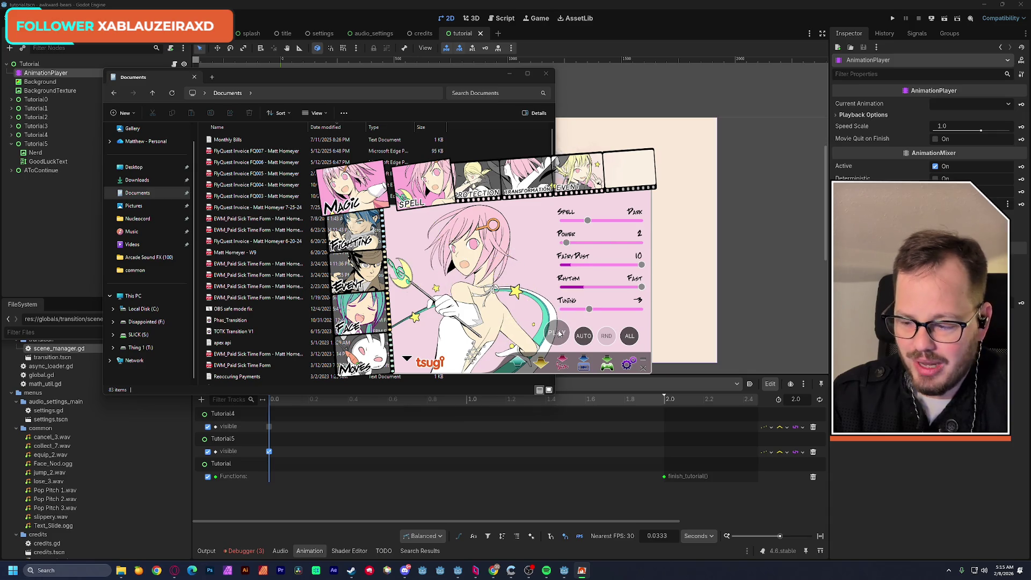
# Step: Roll a few variations, then tune the spell to Light, Power 11, Fairy Dust 5, Normal rhythm, Tuning 0
pyautogui.click(561, 334)
pyautogui.click(562, 334)
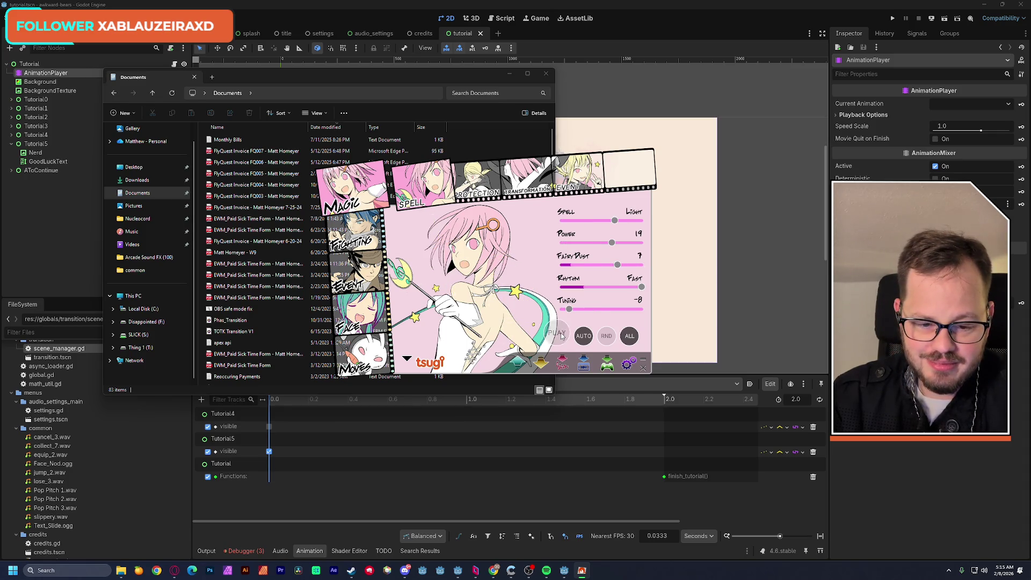
pyautogui.click(562, 334)
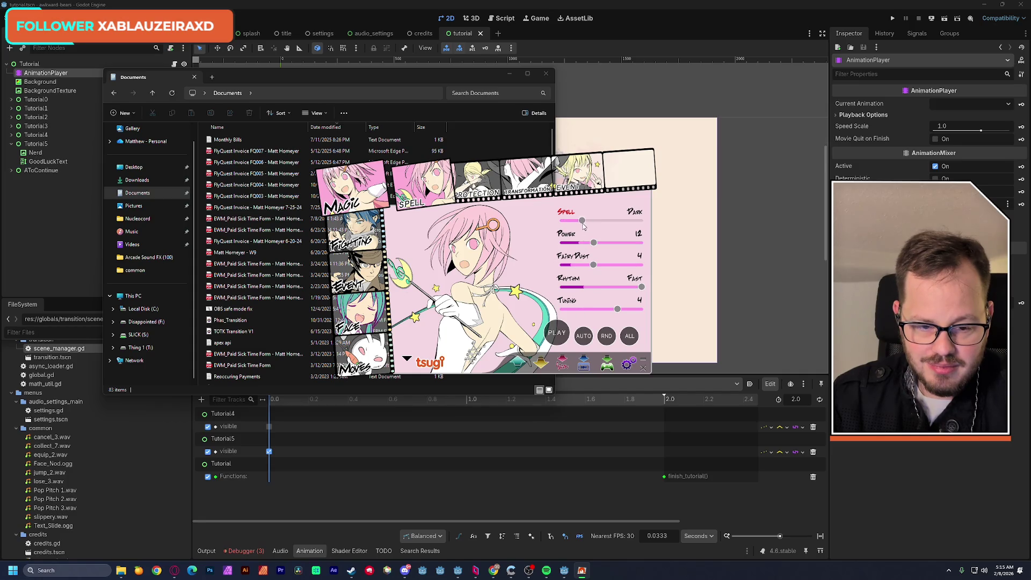
pyautogui.click(557, 334)
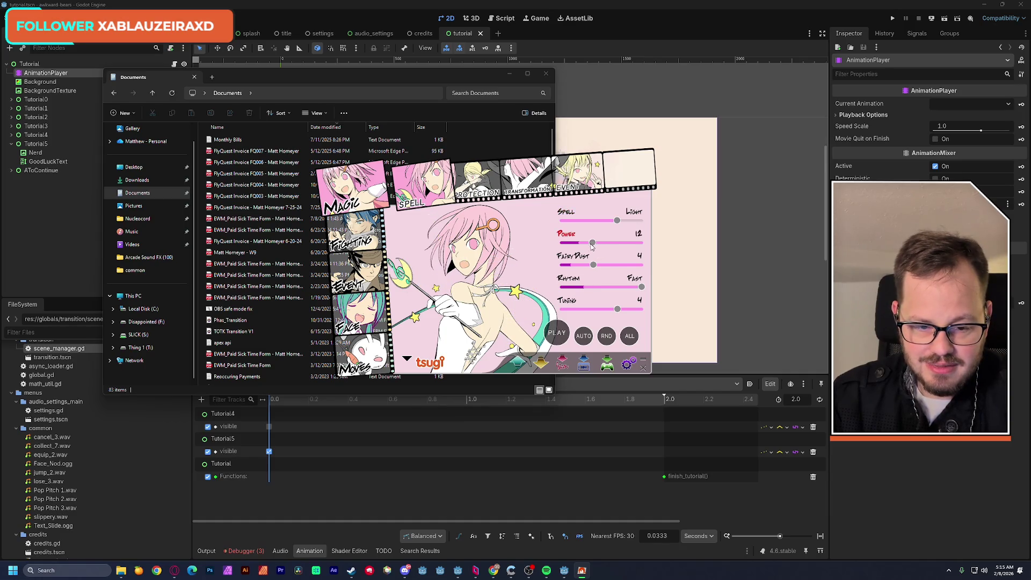
pyautogui.click(568, 329)
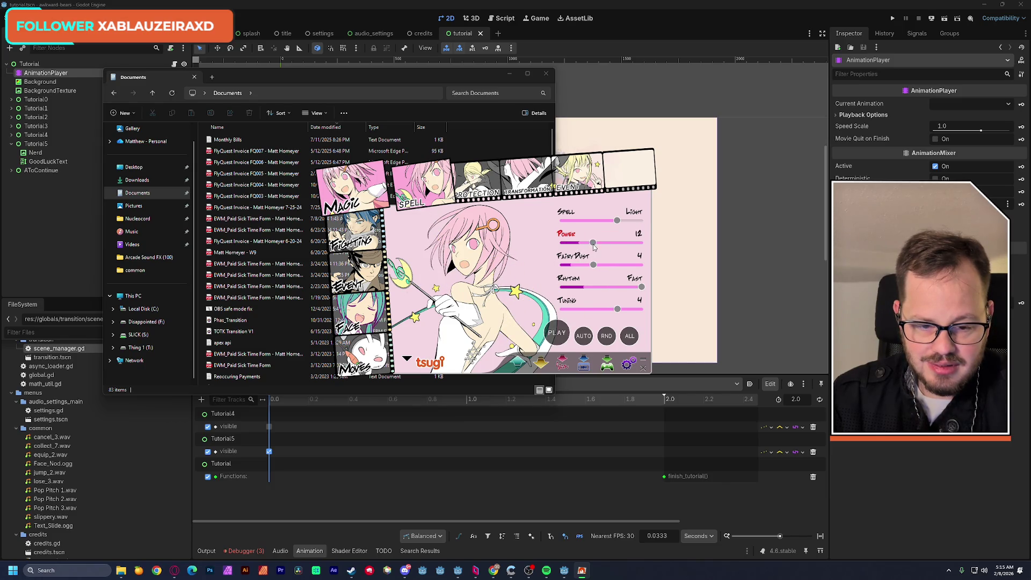
pyautogui.click(559, 334)
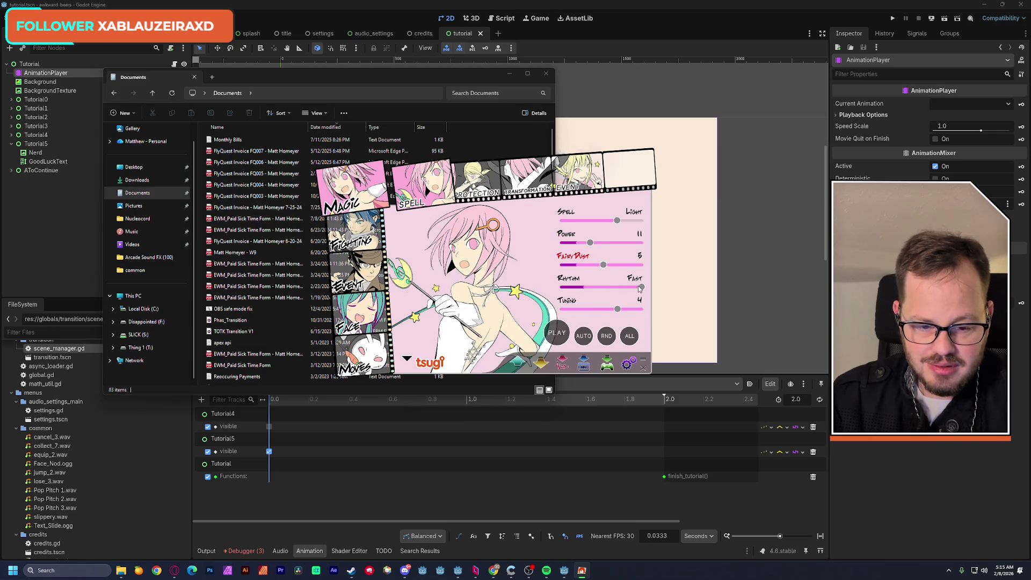
pyautogui.click(557, 333)
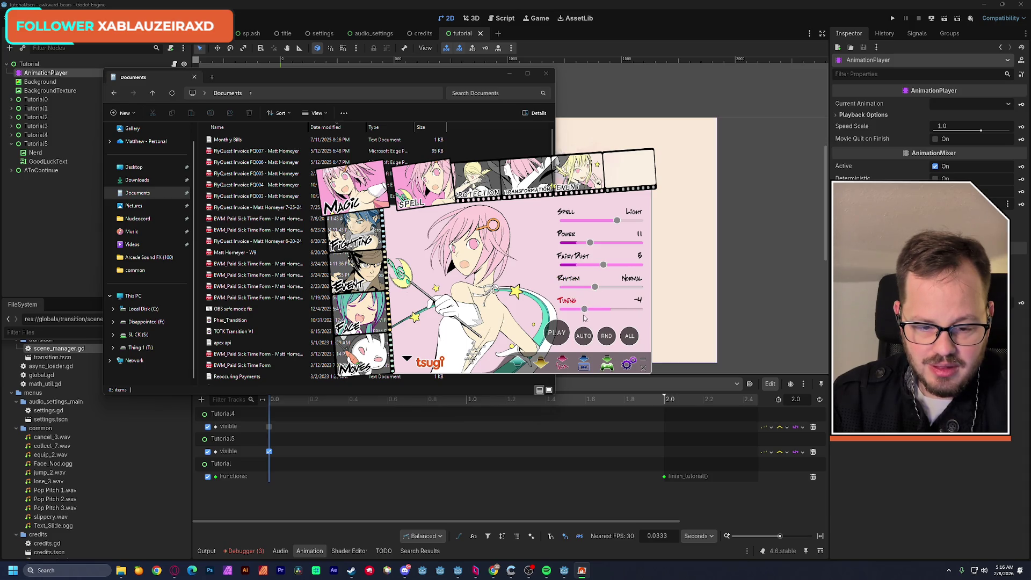
pyautogui.click(557, 333)
pyautogui.click(557, 333)
pyautogui.click(557, 333)
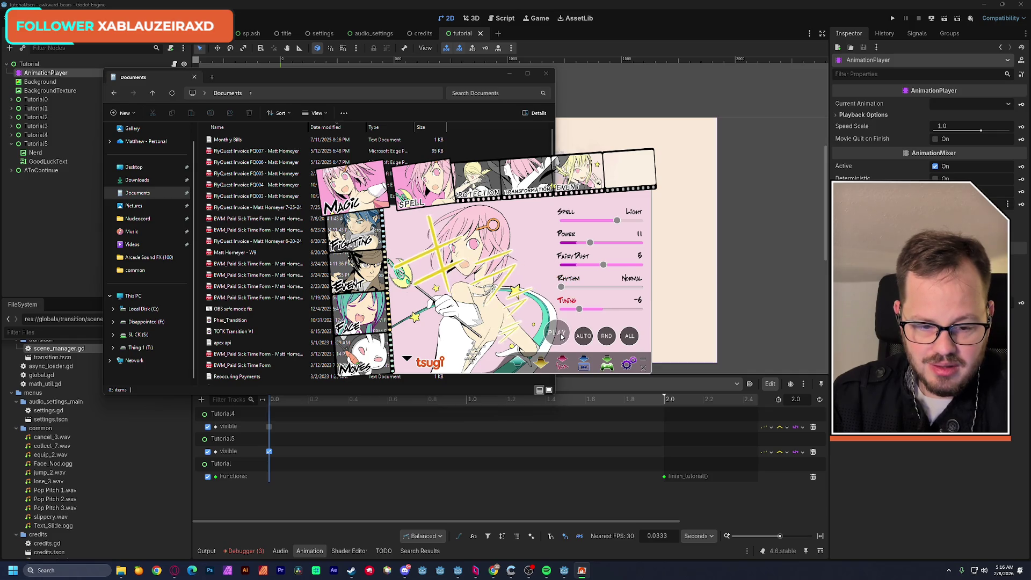
pyautogui.click(564, 329)
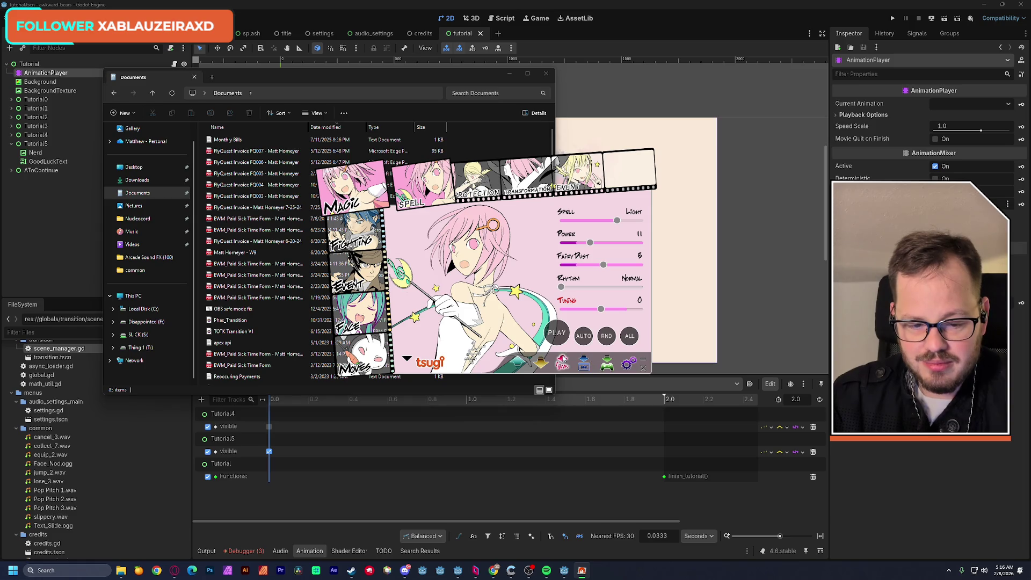
# Step: Export the sound to Documents as an OGG/Vorbis file named GoodLuck
pyautogui.click(563, 360)
pyautogui.click(408, 383)
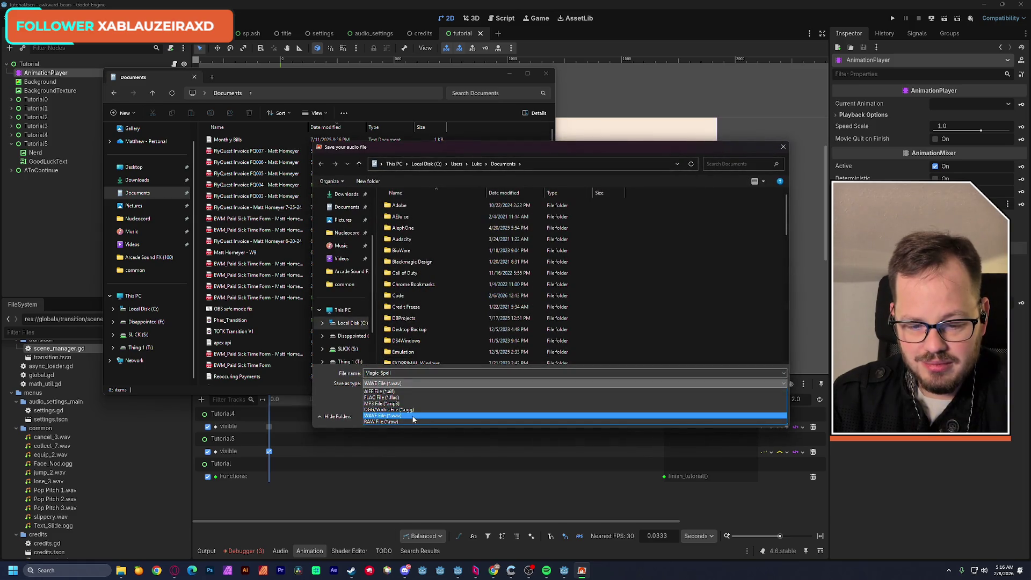
pyautogui.click(421, 409)
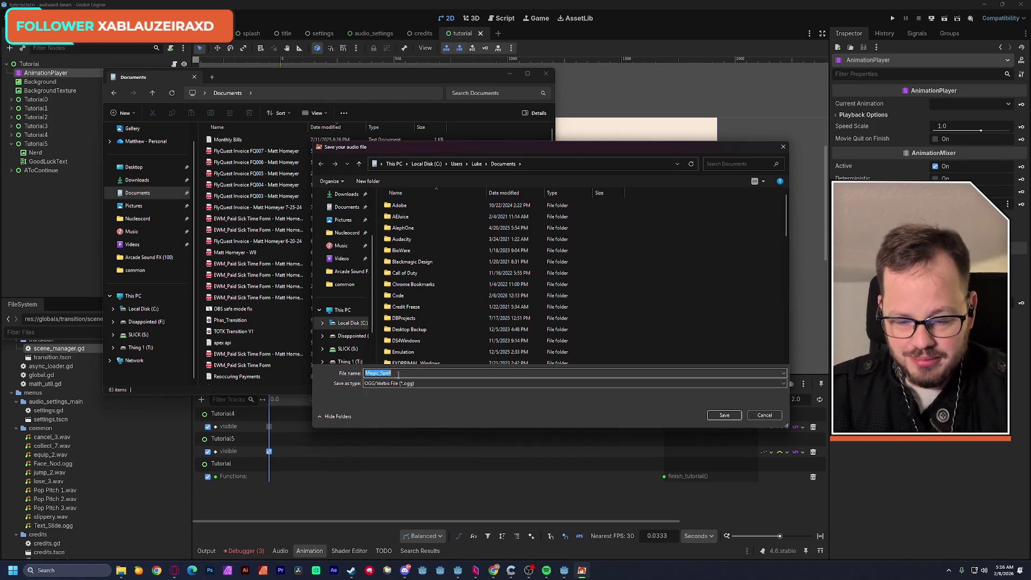
pyautogui.write('GoodLuck')
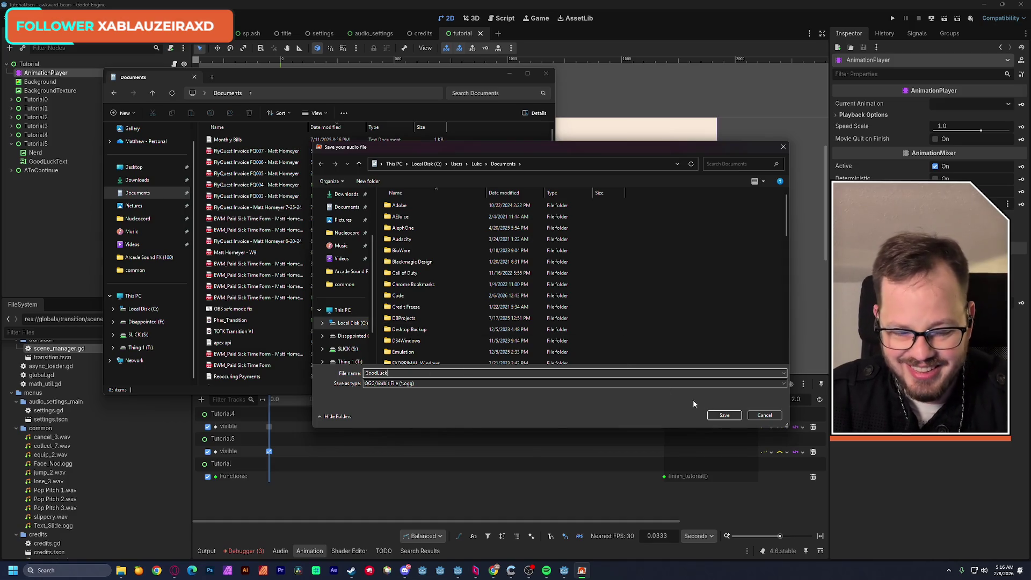
pyautogui.click(721, 414)
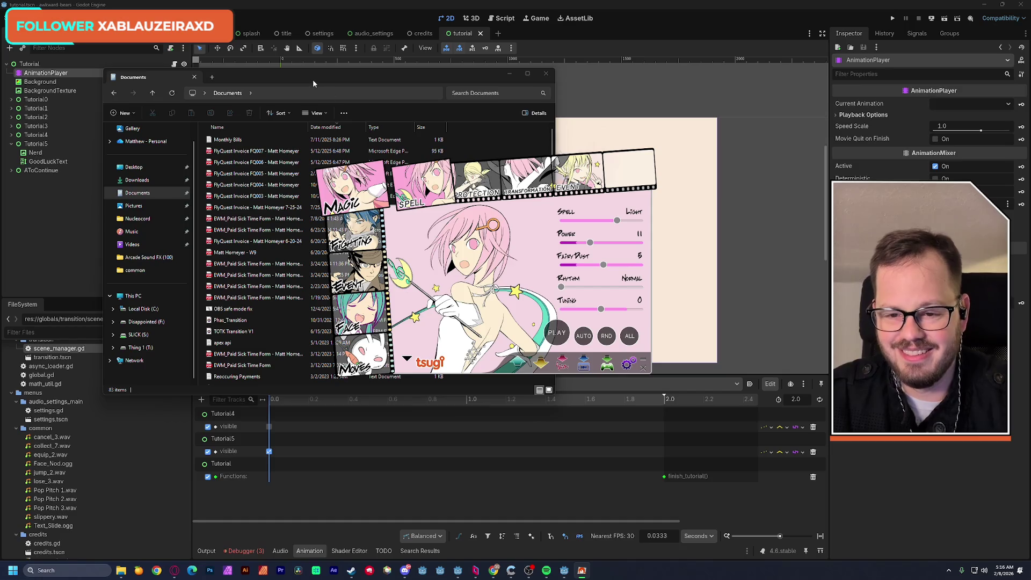
# Step: Select the saved GoodLuck file in the Documents window, then switch back to Godot
pyautogui.click(322, 86)
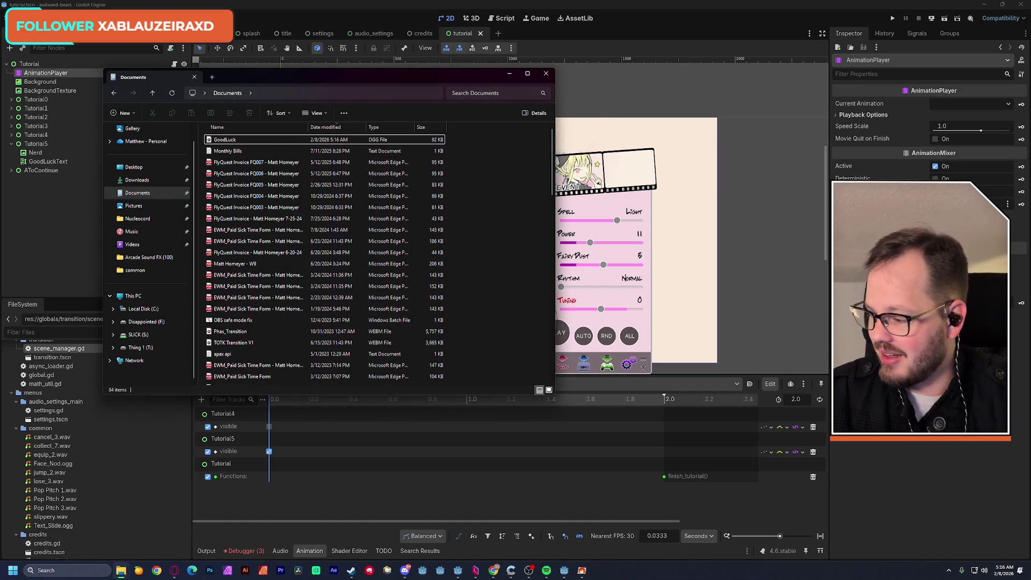
pyautogui.click(226, 141)
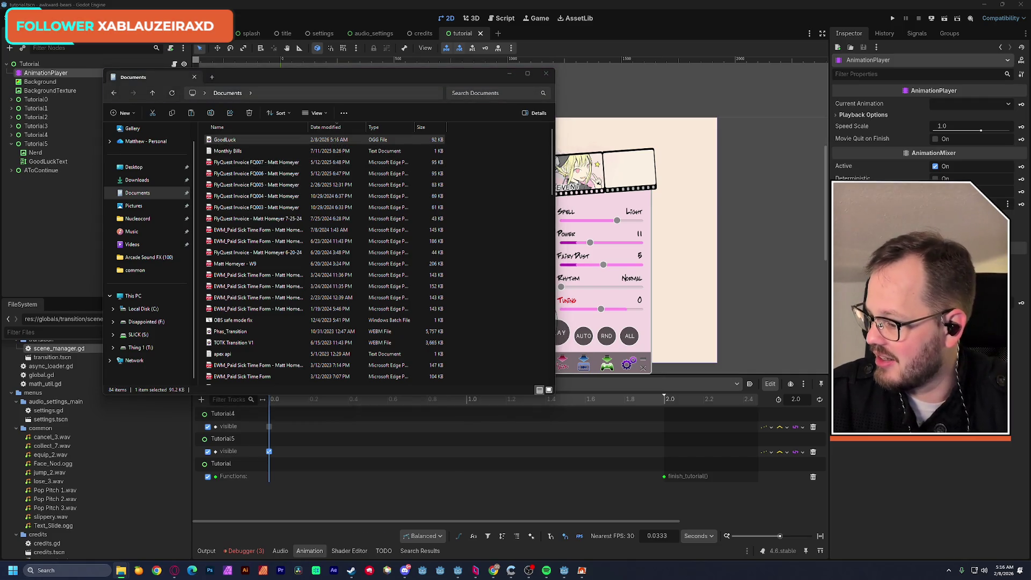
pyautogui.click(424, 5)
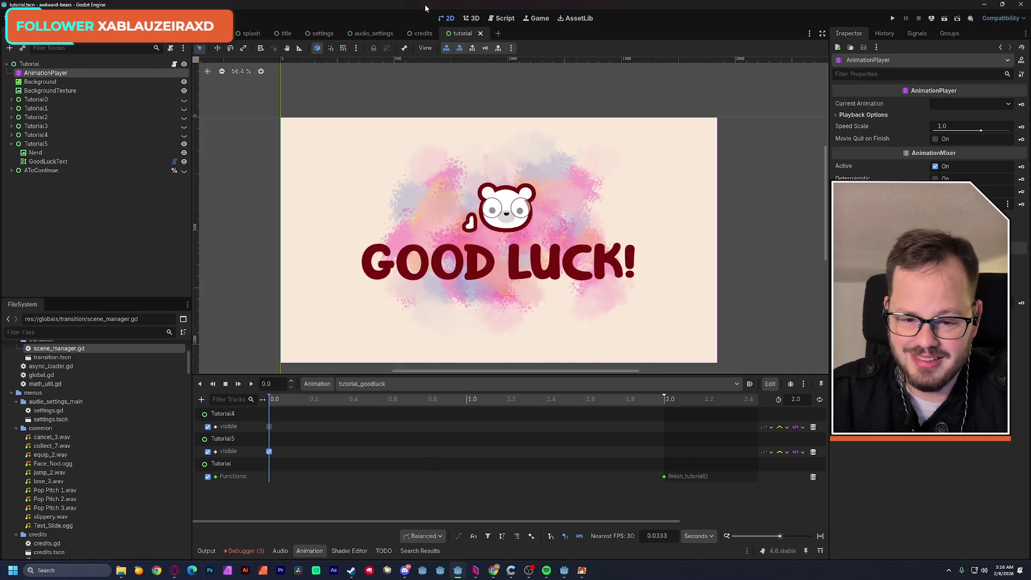
# Step: Copy the play_sound key from tutorial_battery into tutorial_goodluck at time 0.0
pyautogui.moveTo(278, 402); pyautogui.dragTo(342, 410)
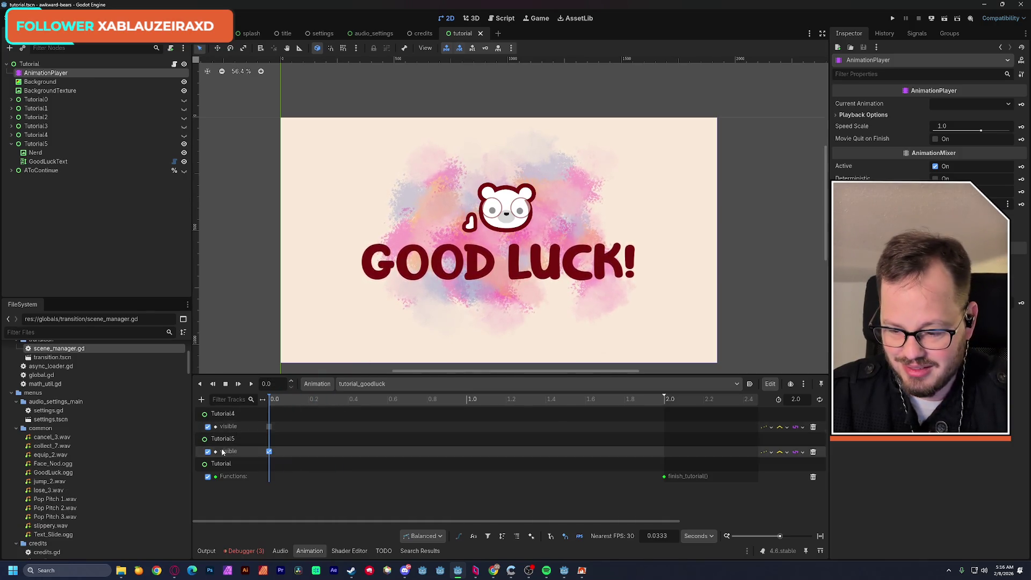
pyautogui.rightClick(269, 479)
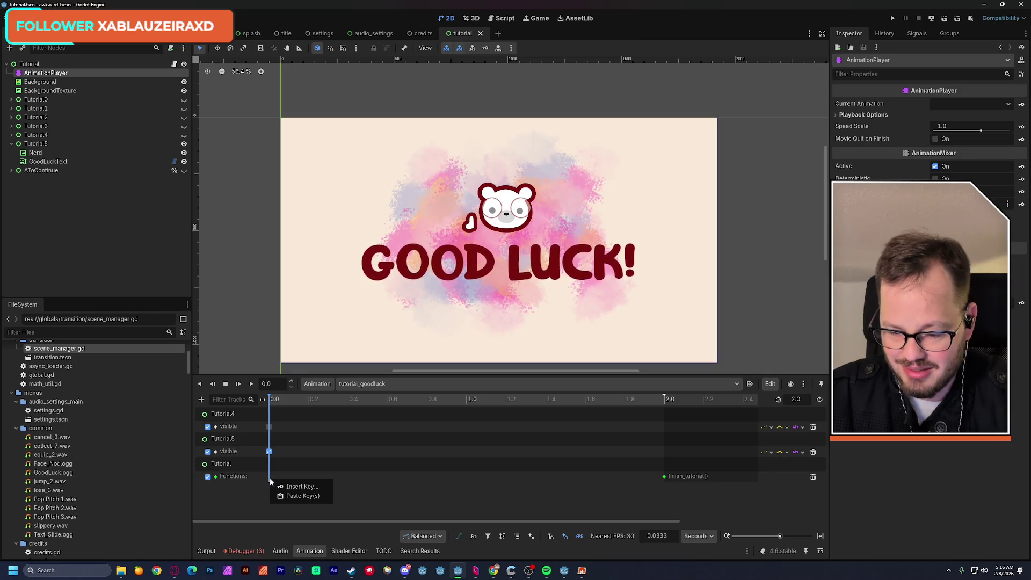
pyautogui.click(378, 495)
pyautogui.click(365, 383)
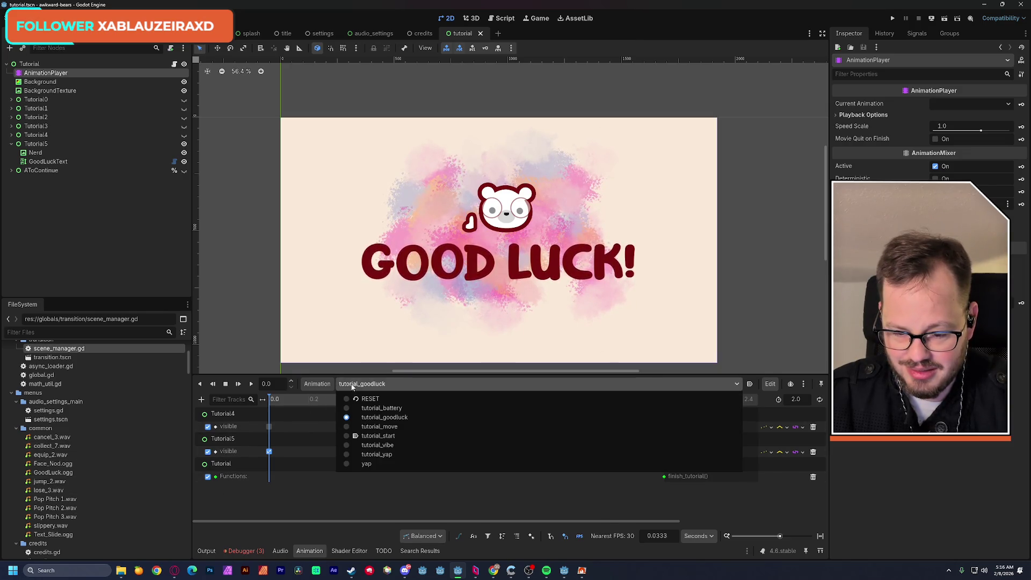
pyautogui.click(382, 408)
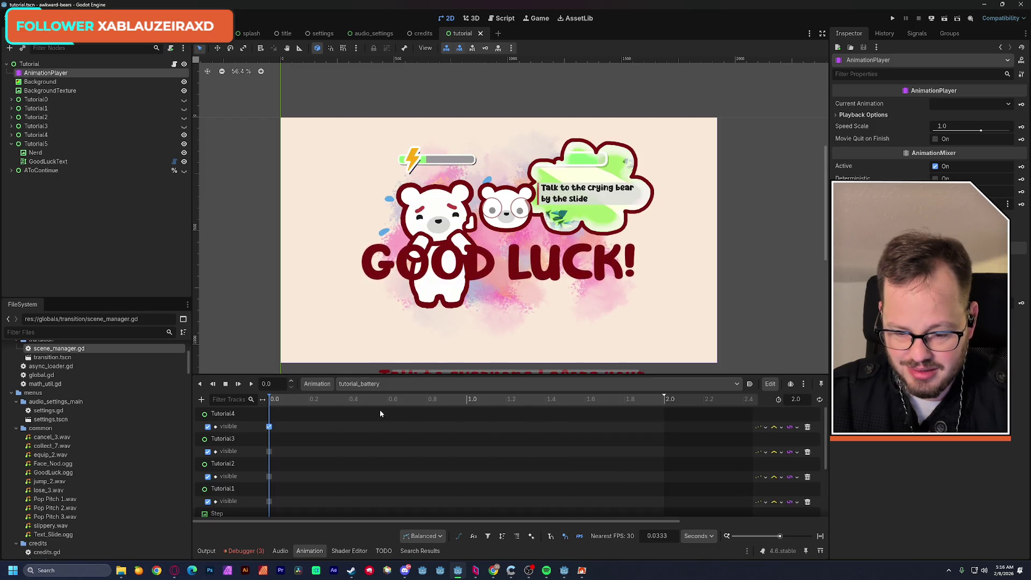
pyautogui.scroll(-5, 346, 466)
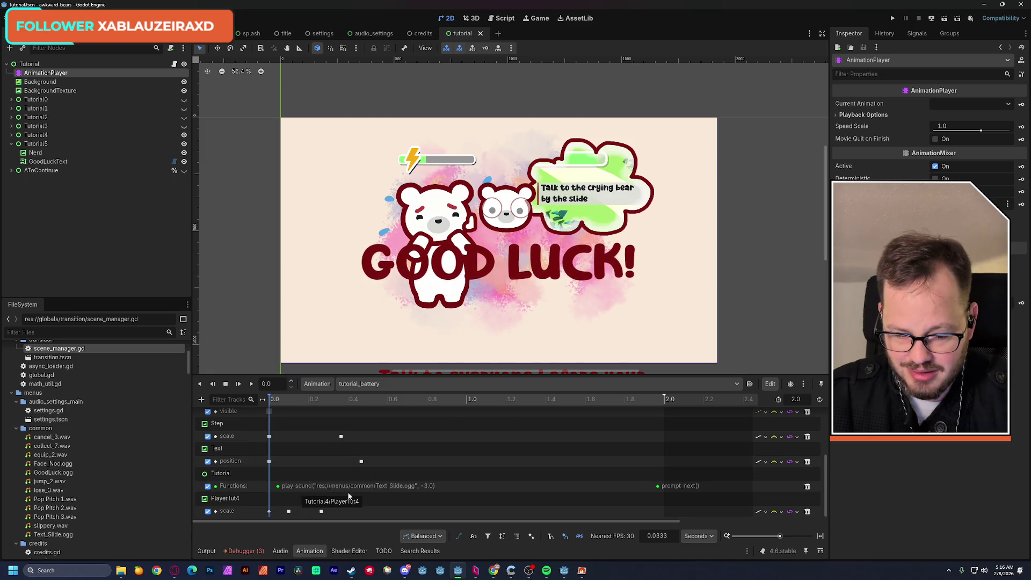
pyautogui.click(277, 485)
pyautogui.click(357, 384)
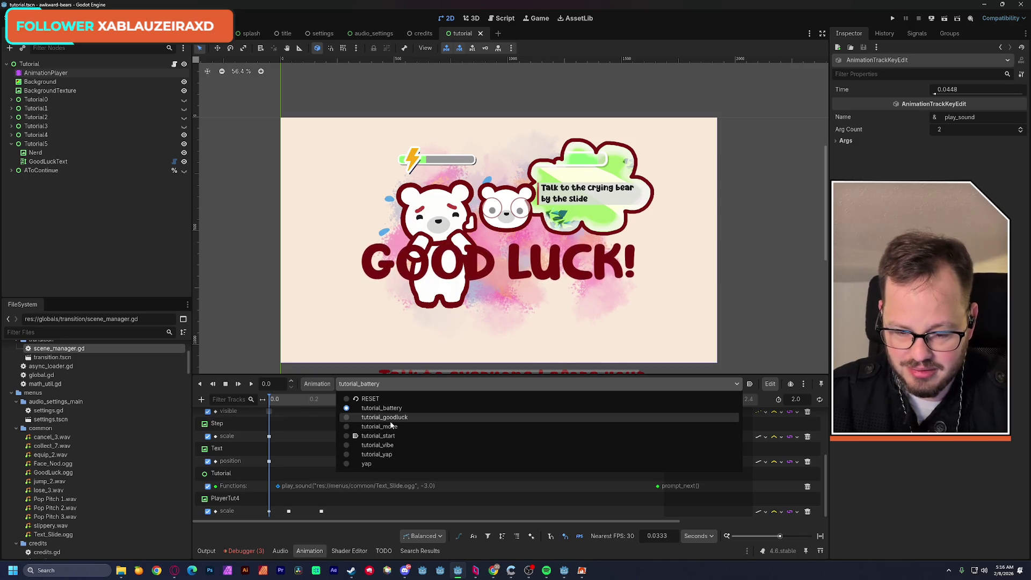
pyautogui.click(391, 422)
pyautogui.click(275, 475)
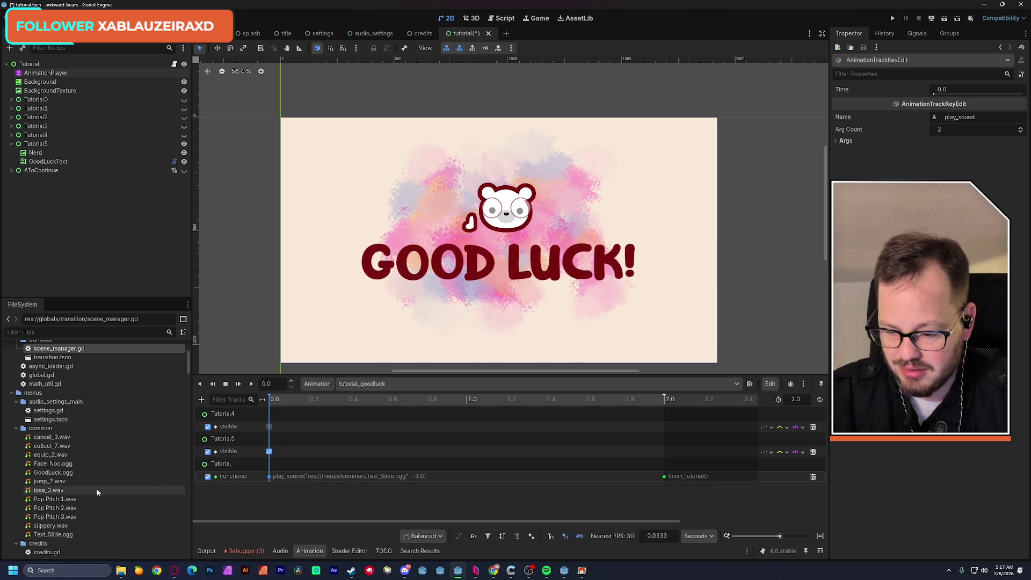
# Step: Replace the key's Text_Slide.ogg argument with GoodLuck.ogg's copied path and test-run the scene
pyautogui.click(54, 472)
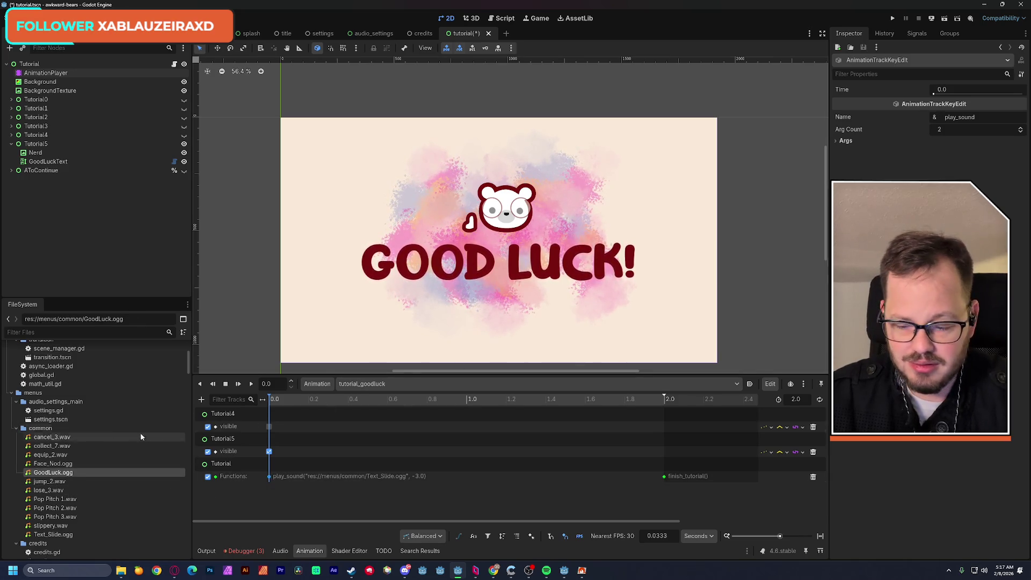
pyautogui.rightClick(55, 475)
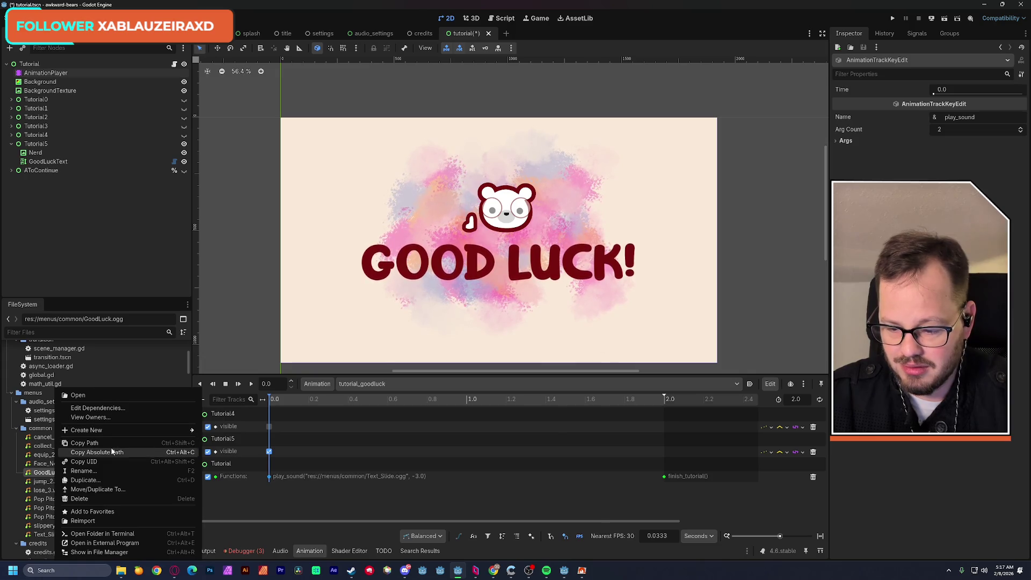
pyautogui.click(110, 445)
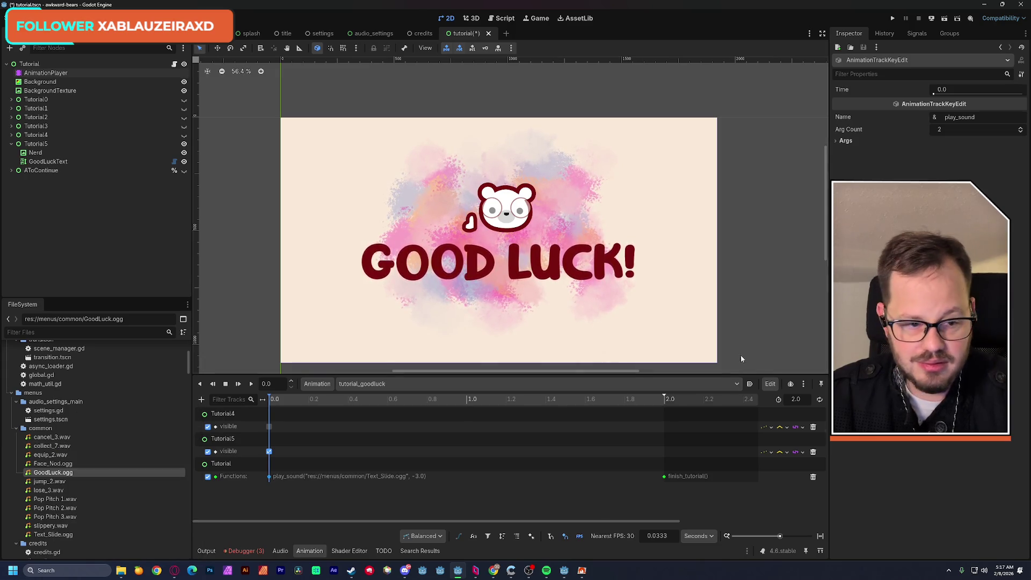
pyautogui.click(841, 141)
pyautogui.click(842, 150)
pyautogui.click(944, 173)
pyautogui.hotkey('ctrl', 'a')
pyautogui.write('res://menus/common/GoodLuck.ogg')
pyautogui.press('Return')
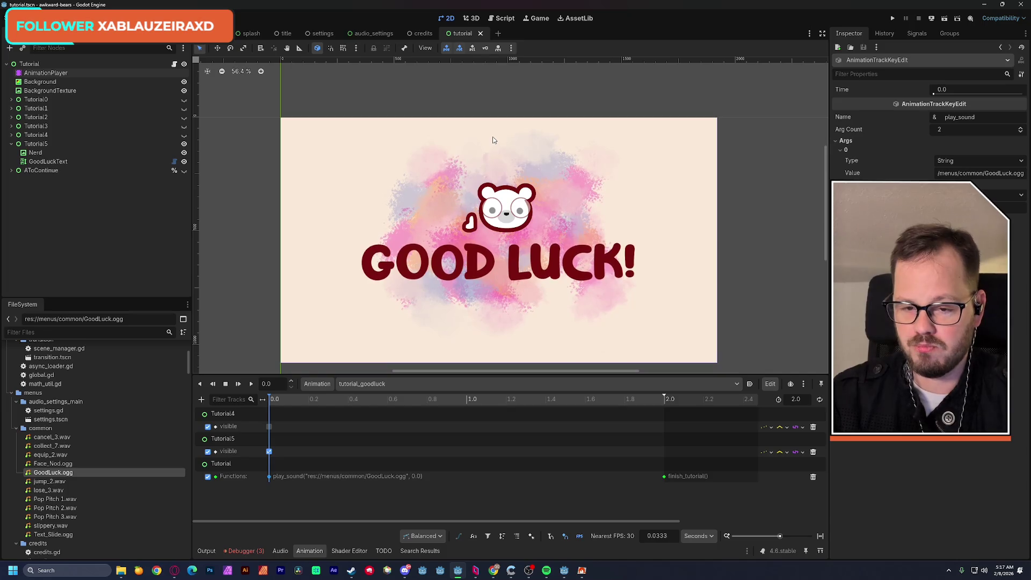
pyautogui.click(941, 21)
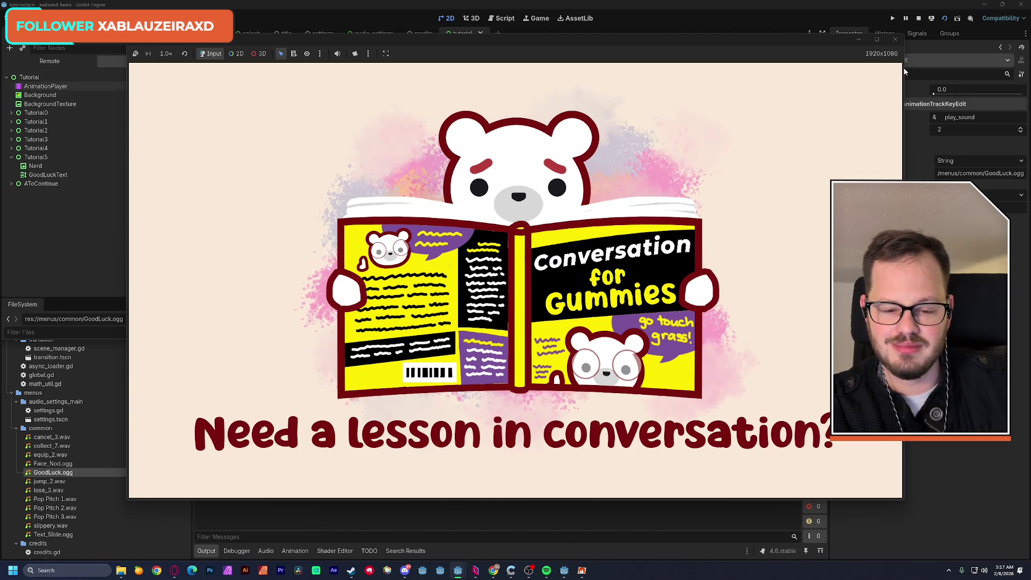
pyautogui.press('Return')
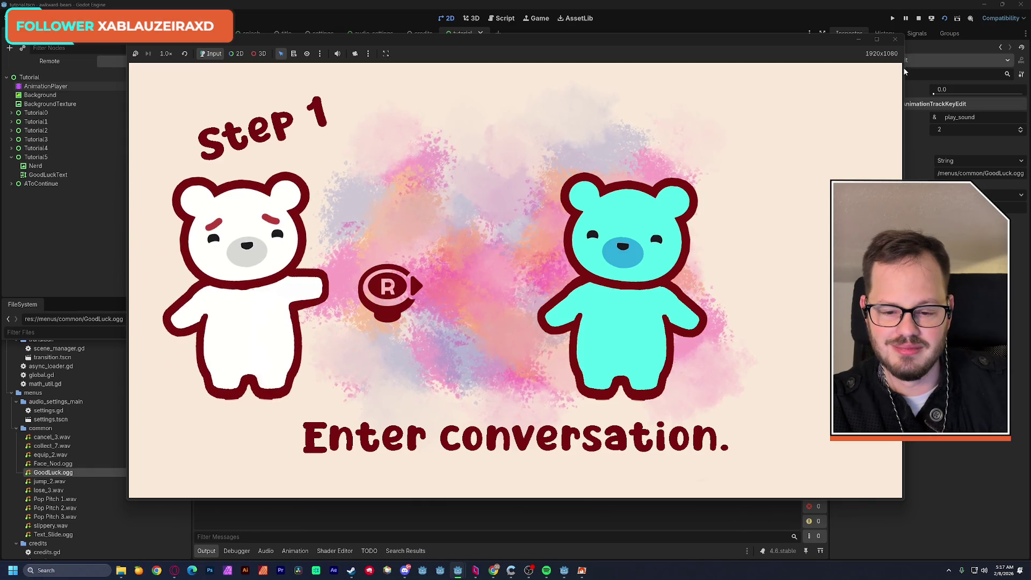
pyautogui.press('r')
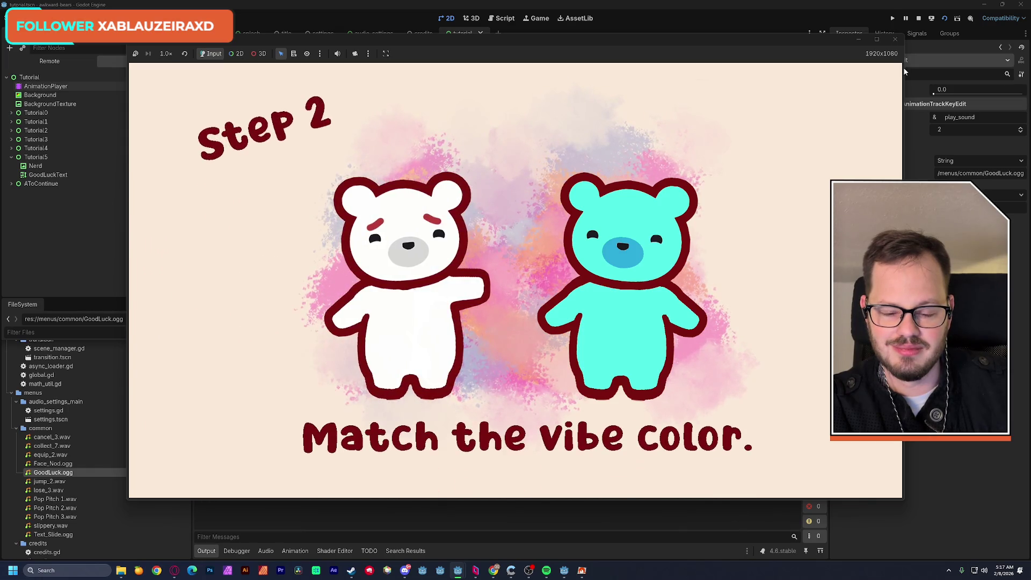
pyautogui.press('l')
pyautogui.press('l')
pyautogui.press('l')
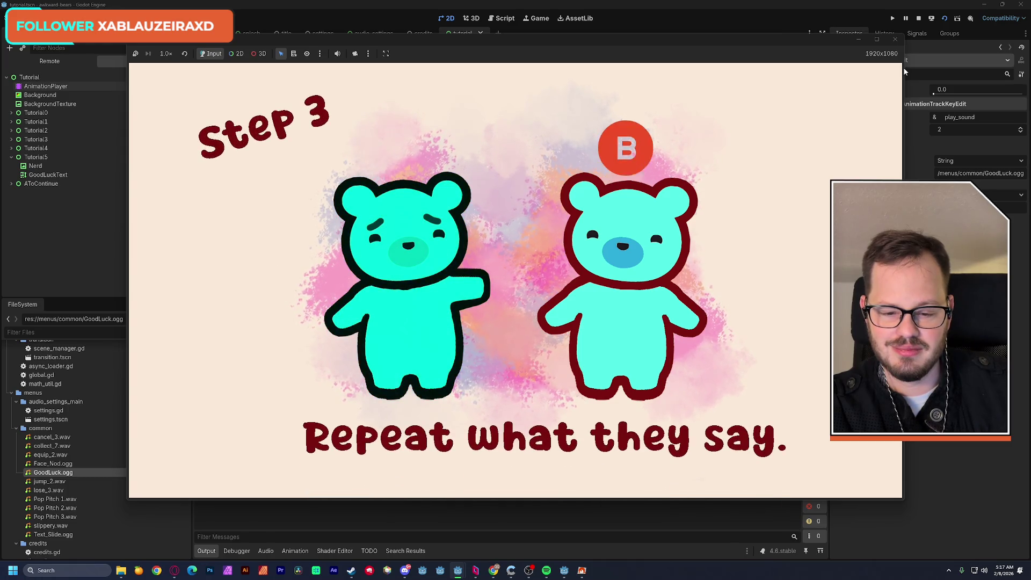
pyautogui.press('b')
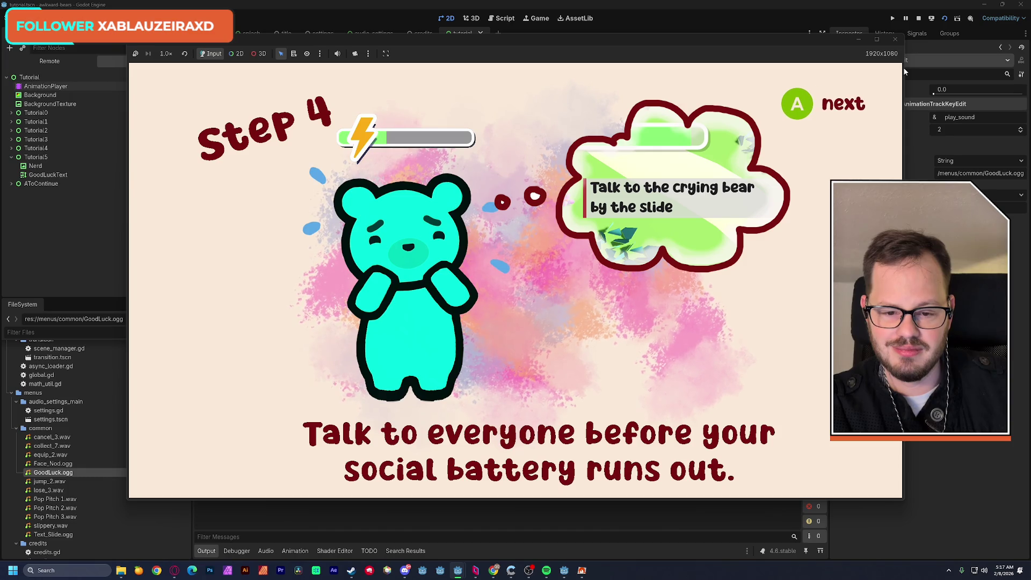
pyautogui.press('a')
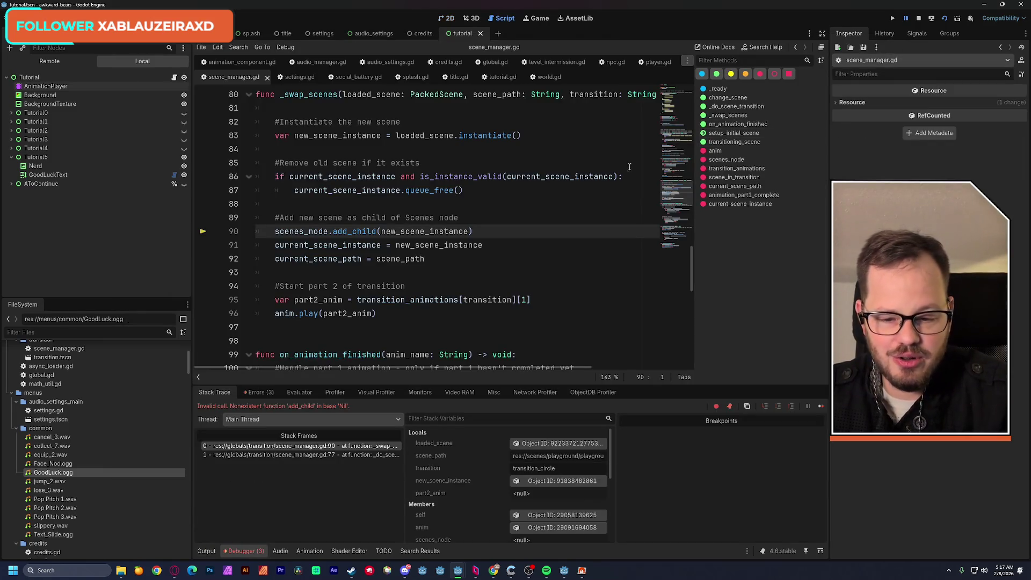
pyautogui.click(919, 18)
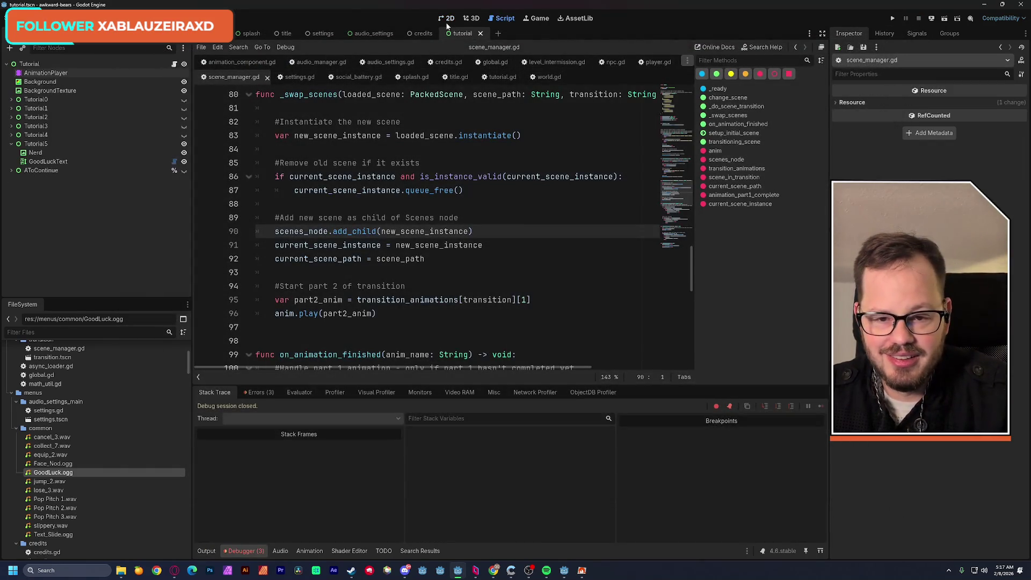
pyautogui.click(446, 21)
pyautogui.click(39, 76)
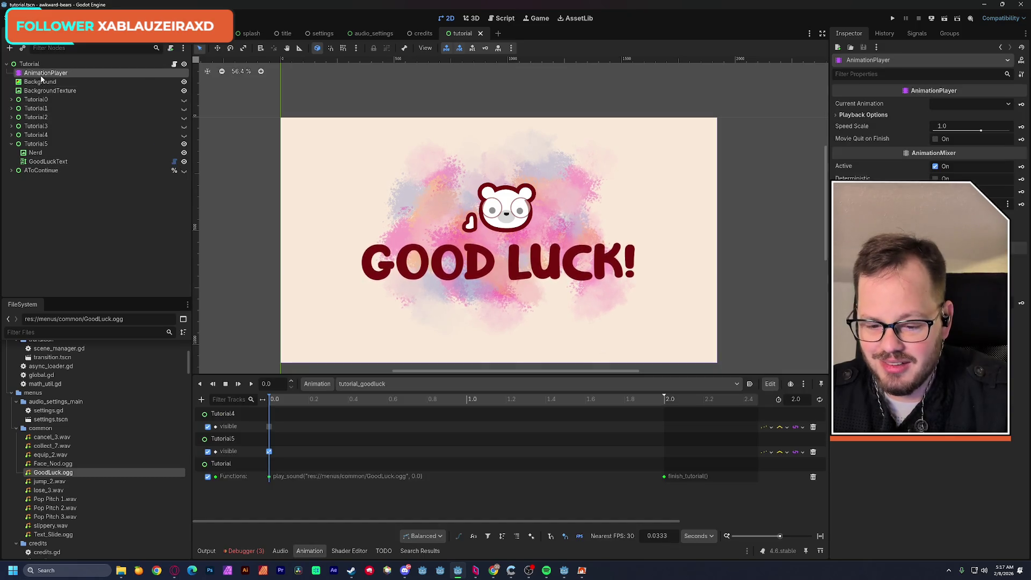
# Step: Set the play_sound key's second, volume argument to -12.0 and save the scene
pyautogui.click(269, 476)
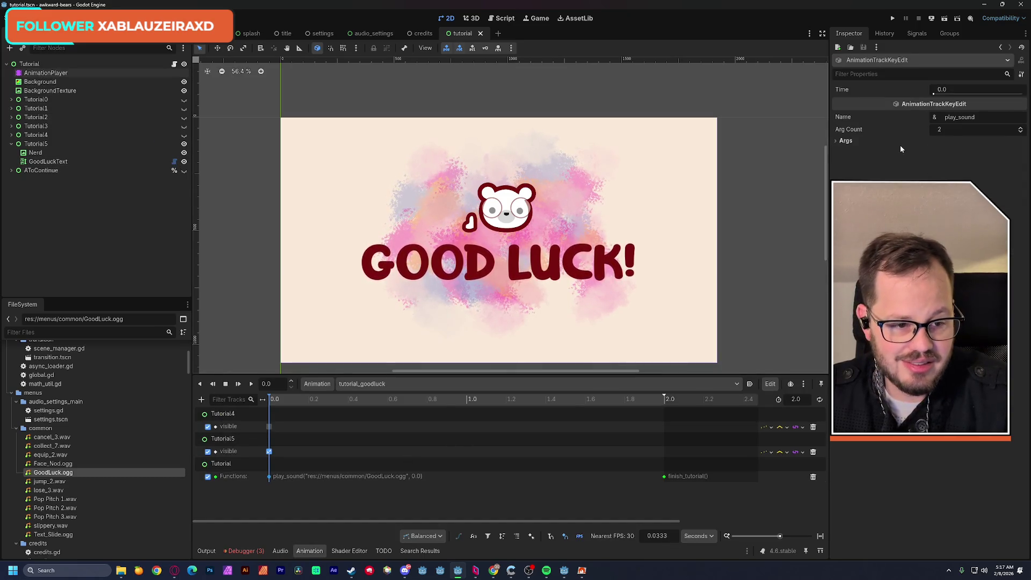
pyautogui.click(846, 141)
pyautogui.click(845, 160)
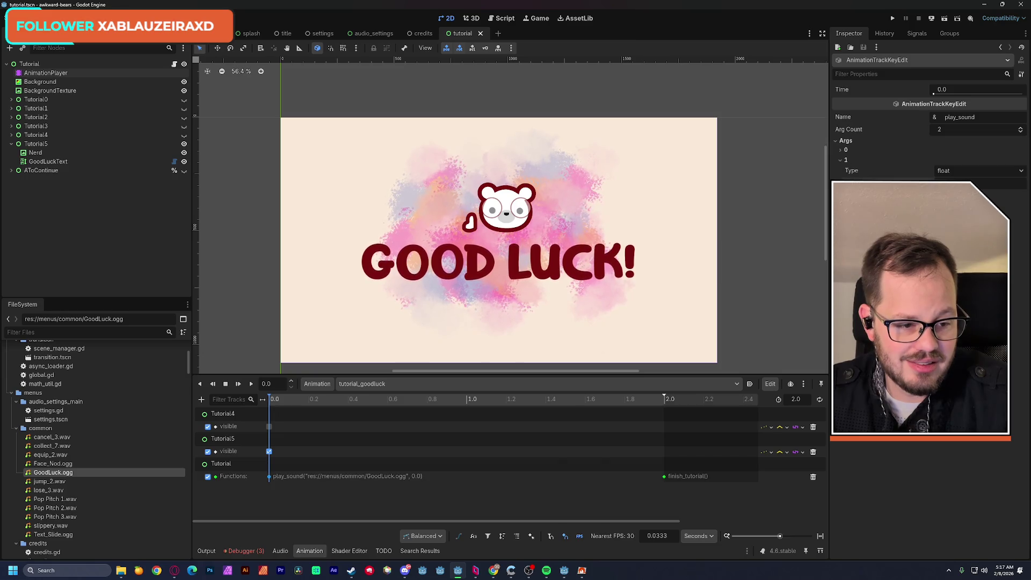
pyautogui.write('-12')
pyautogui.press('Return')
pyautogui.hotkey('ctrl', 's')
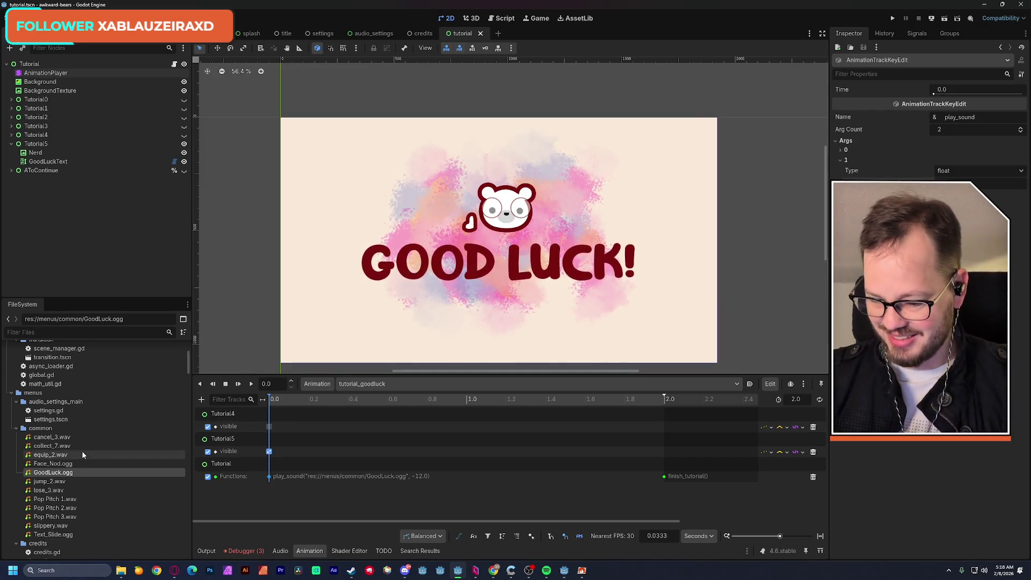
# Step: Collapse the audio, transition, audio_settings_main and menus/common folders in the FileSystem dock
pyautogui.scroll(-3, 88, 467)
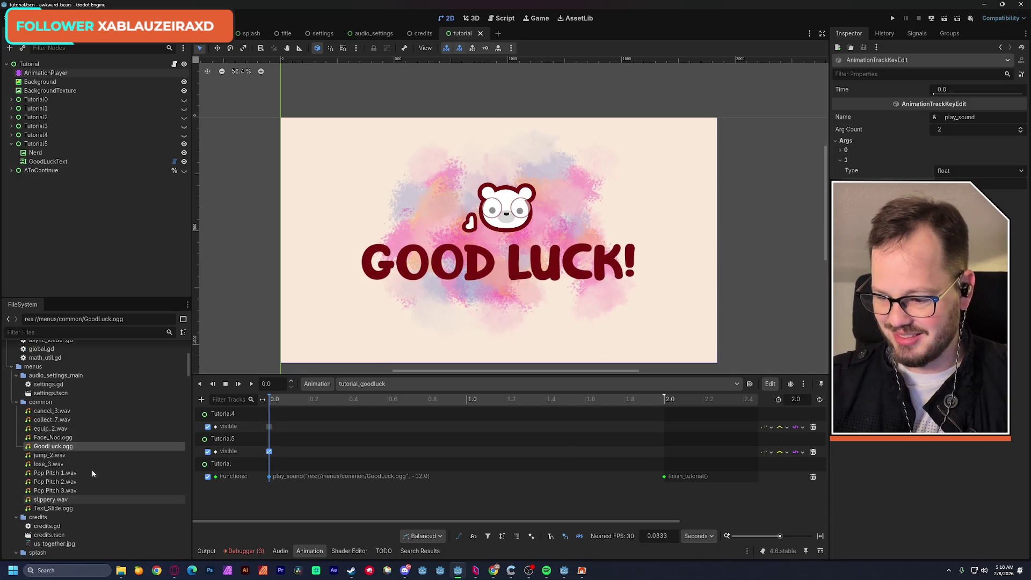
pyautogui.scroll(-3, 92, 471)
pyautogui.scroll(-9, 96, 474)
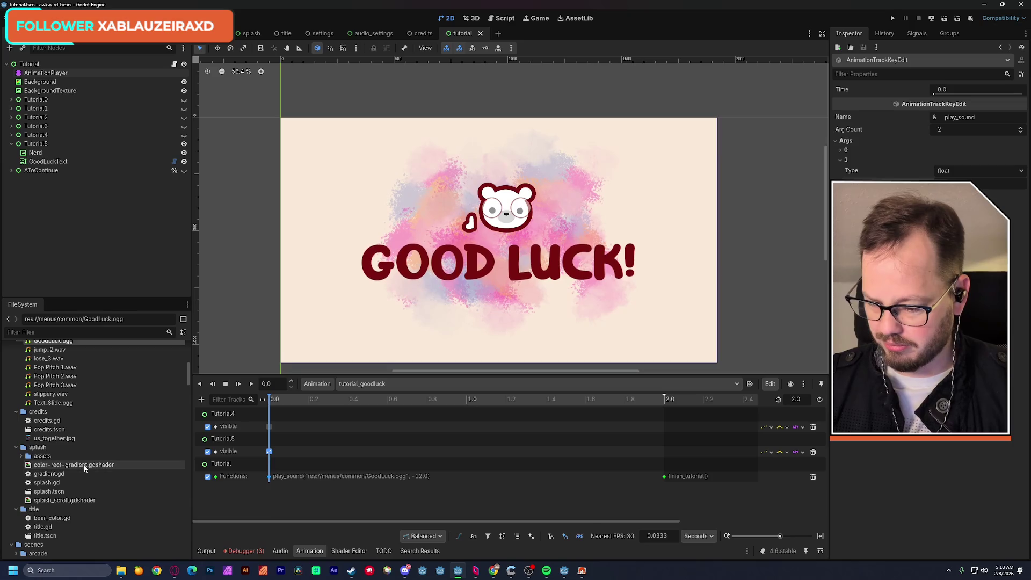
pyautogui.scroll(-3, 83, 465)
pyautogui.scroll(3, 85, 468)
pyautogui.scroll(-3, 86, 468)
pyautogui.scroll(6, 86, 469)
pyautogui.scroll(15, 86, 469)
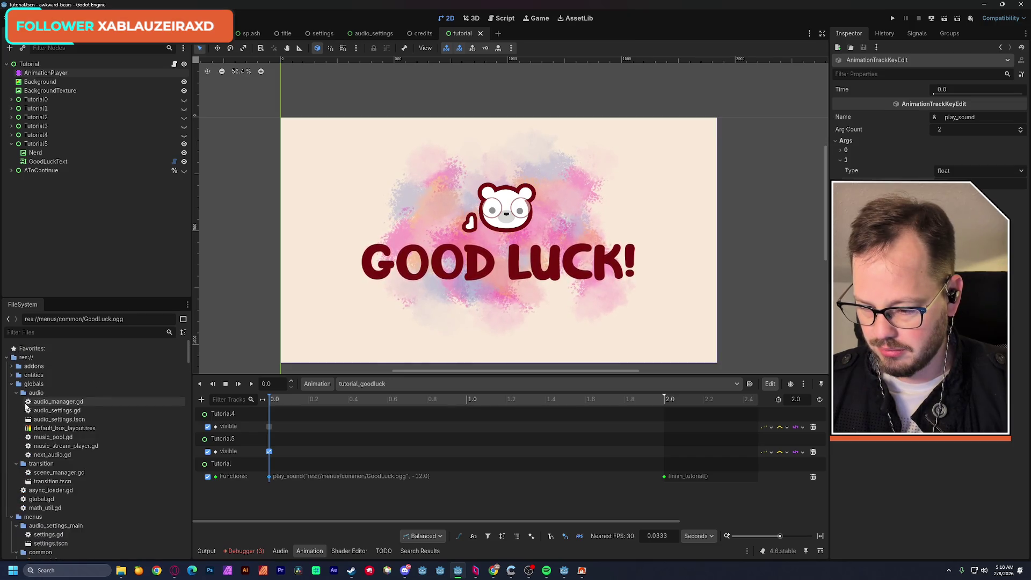
pyautogui.click(17, 392)
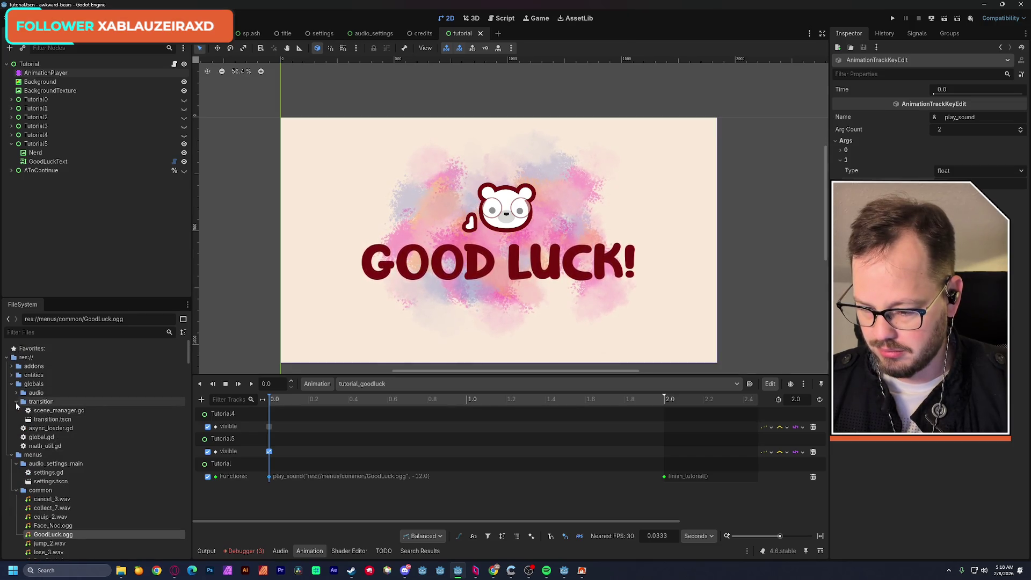
pyautogui.click(16, 402)
pyautogui.click(16, 446)
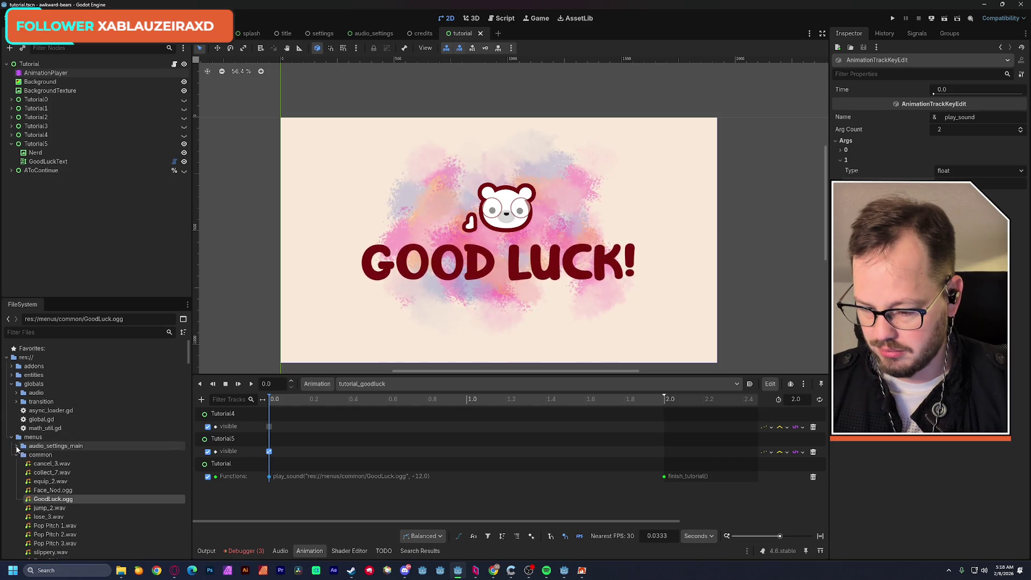
pyautogui.click(16, 454)
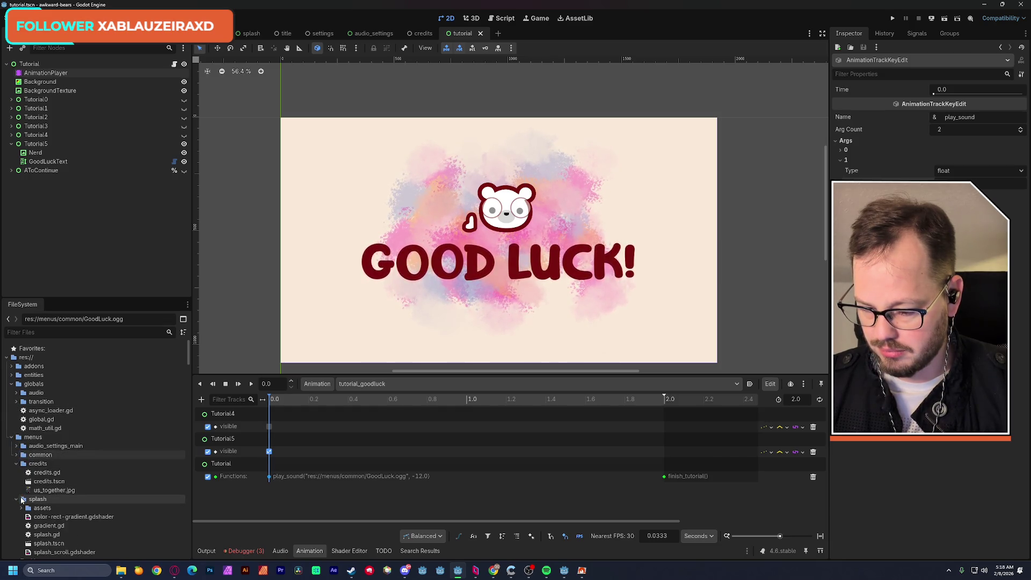
# Step: Collapse the scenes/common, level_intermission, playground and tutorial folders
pyautogui.scroll(-5, 20, 473)
pyautogui.click(16, 492)
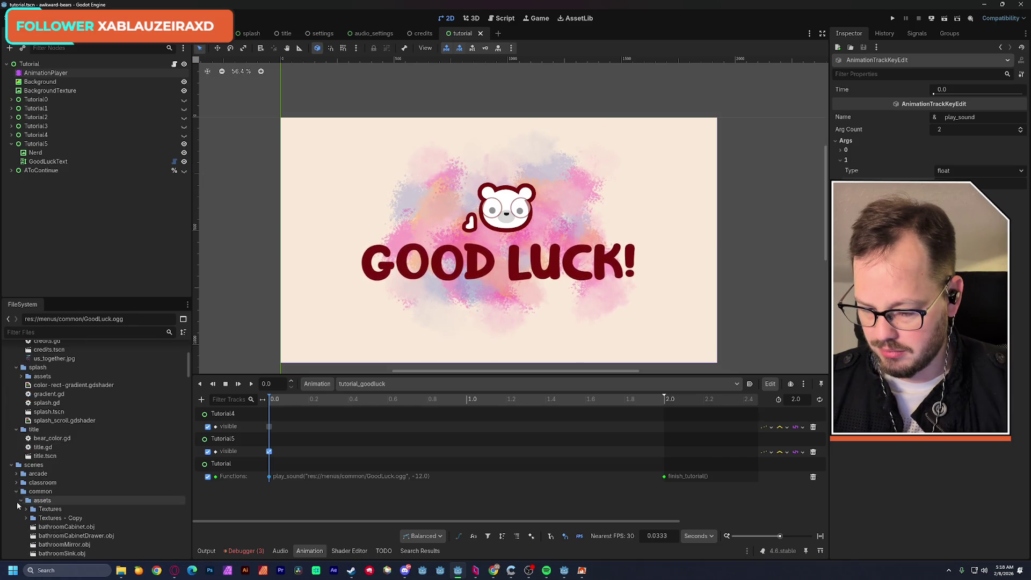
pyautogui.click(16, 510)
pyautogui.scroll(-1, 41, 514)
pyautogui.scroll(-1, 40, 514)
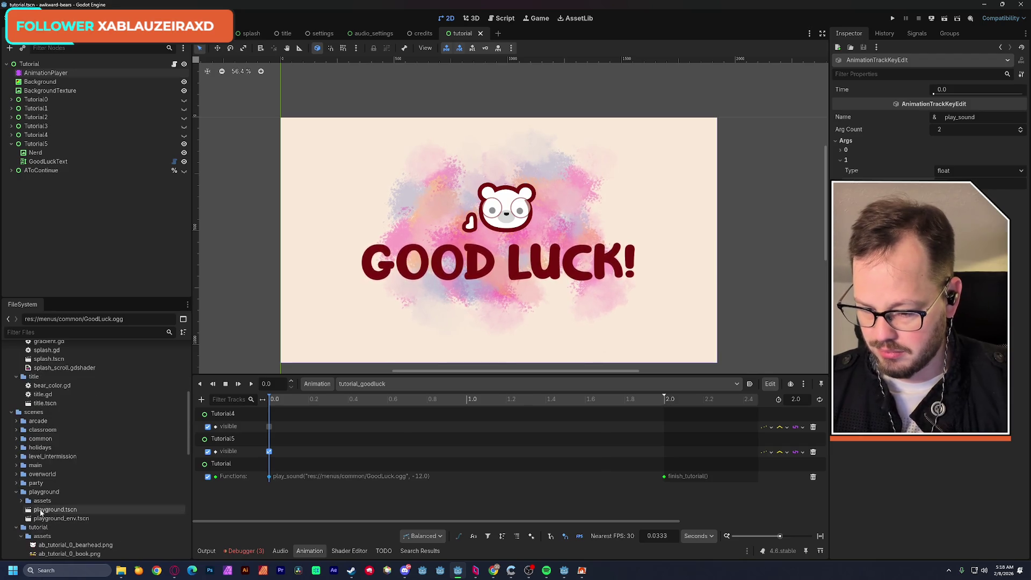
pyautogui.click(16, 492)
pyautogui.click(16, 501)
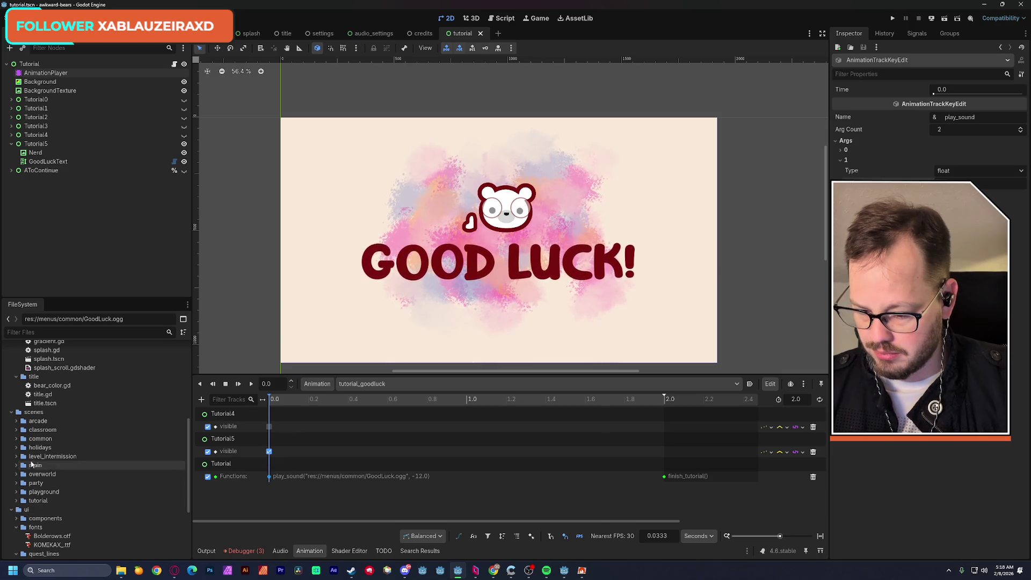
# Step: Expand scenes/common and select its assets folder
pyautogui.click(16, 439)
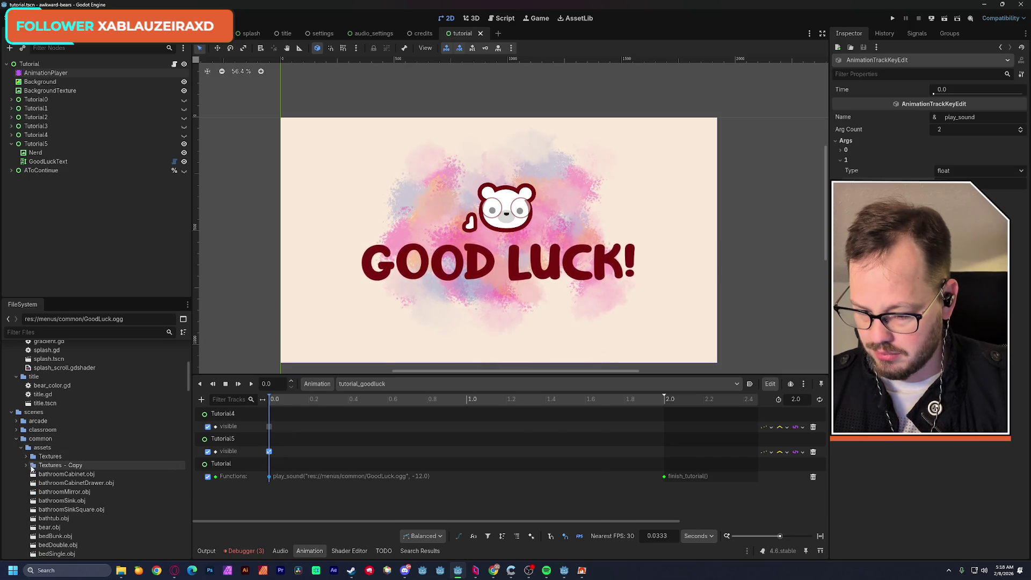
pyautogui.scroll(-5, 128, 468)
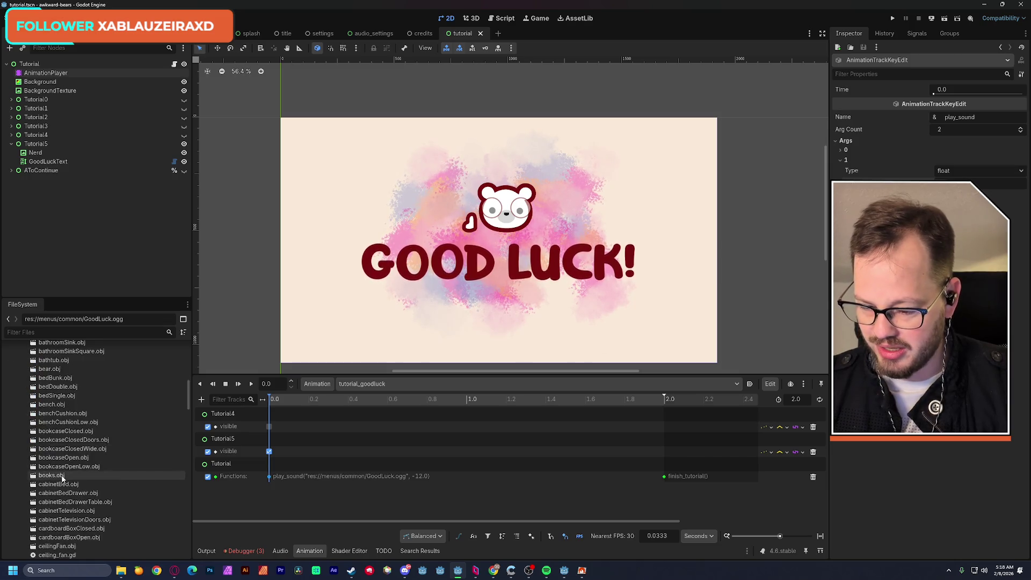
pyautogui.moveTo(185, 414)
pyautogui.mouseDown()
pyautogui.moveTo(183, 544)
pyautogui.moveTo(191, 383)
pyautogui.mouseUp()
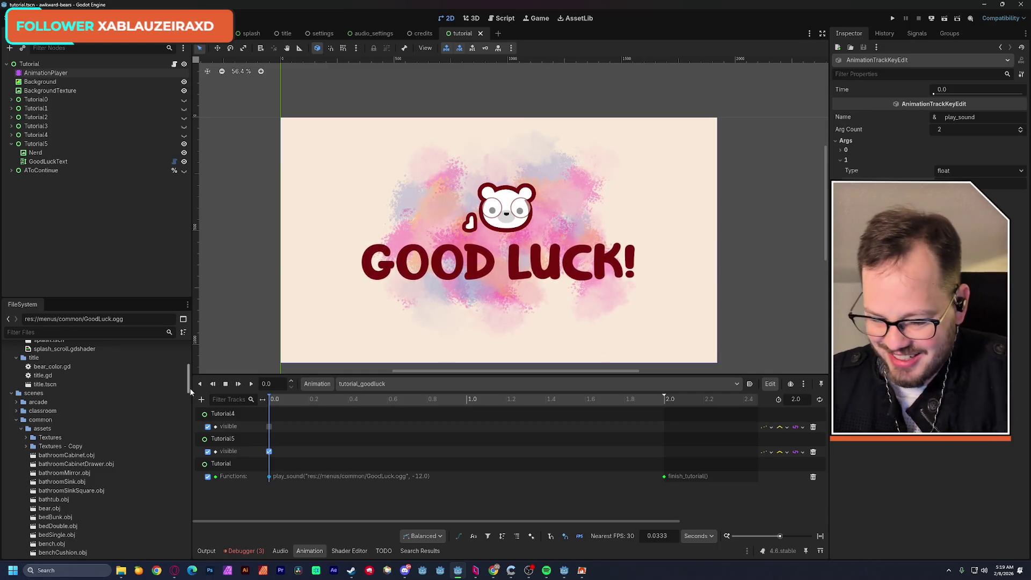
pyautogui.click(43, 429)
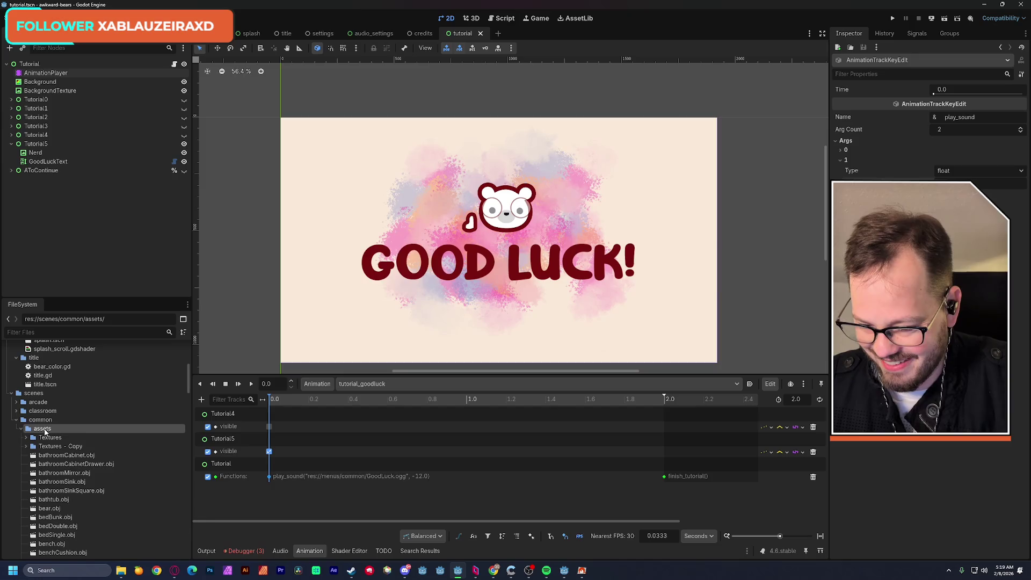
# Step: Create a new folder named audio inside scenes/common/assets
pyautogui.rightClick(45, 431)
pyautogui.moveTo(134, 418)
pyautogui.click(197, 420)
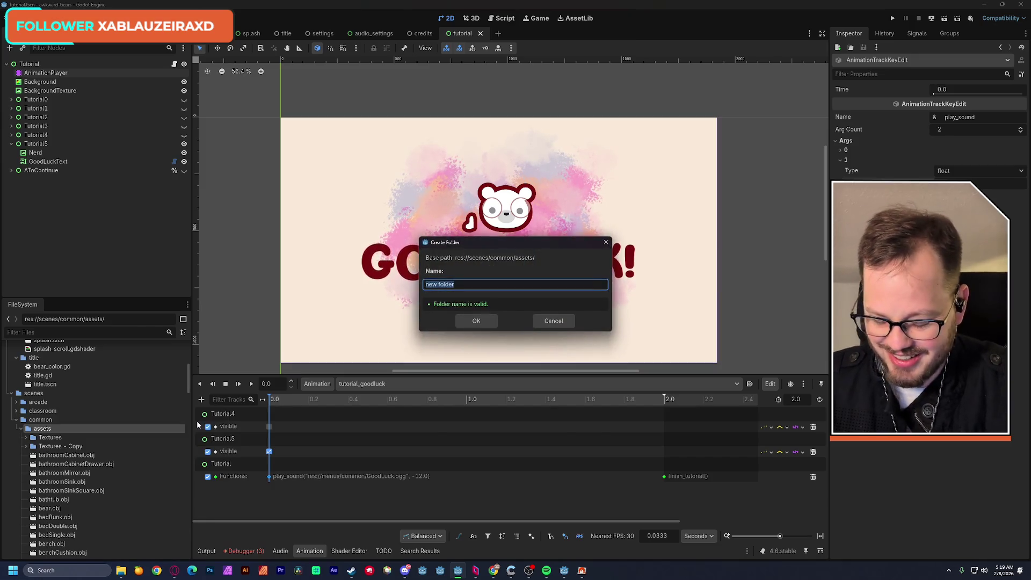
pyautogui.press('Return')
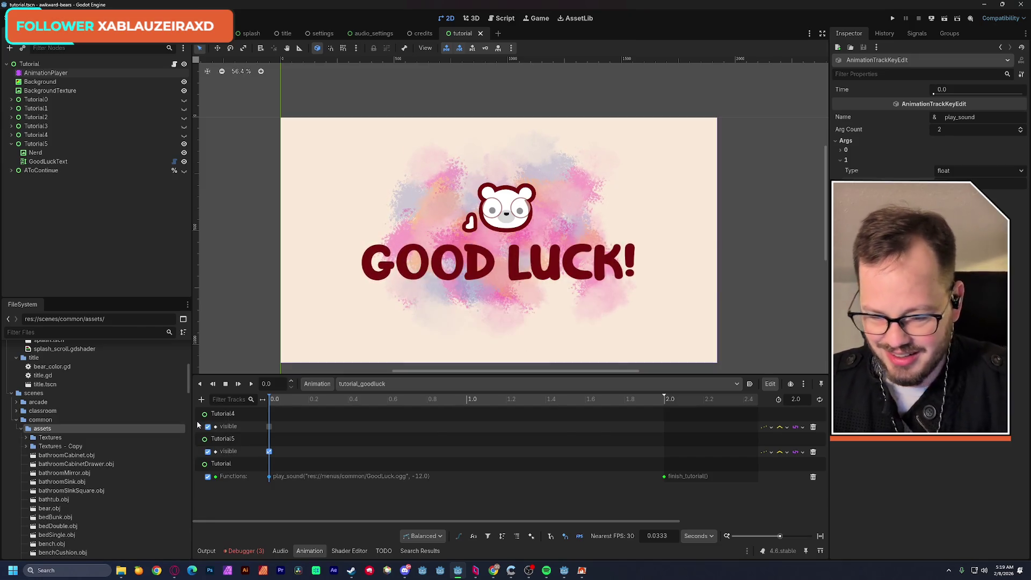
# Step: Add a music subfolder inside the audio folder
pyautogui.click(47, 438)
pyautogui.rightClick(47, 439)
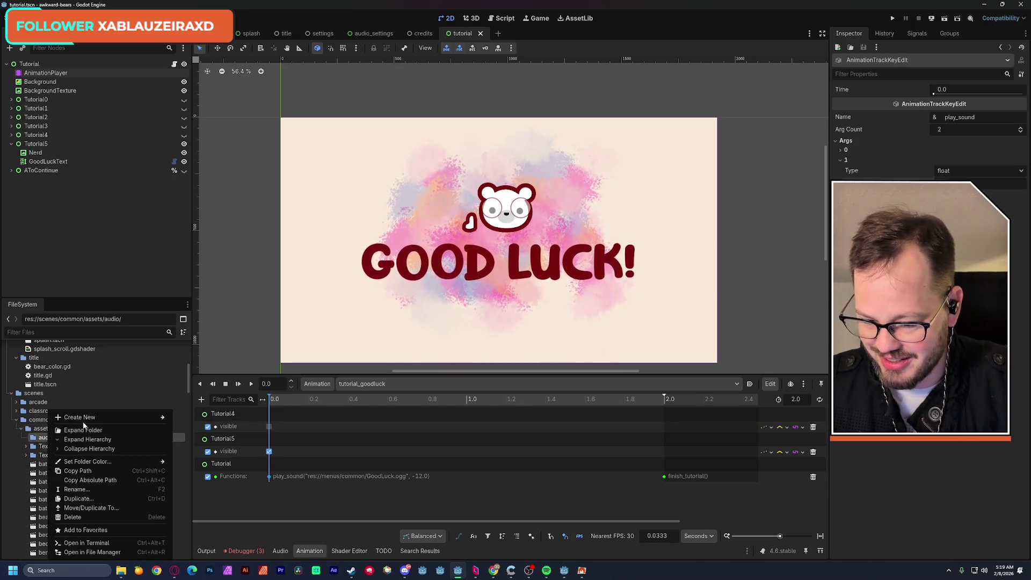
pyautogui.moveTo(140, 419)
pyautogui.click(199, 419)
pyautogui.write('music')
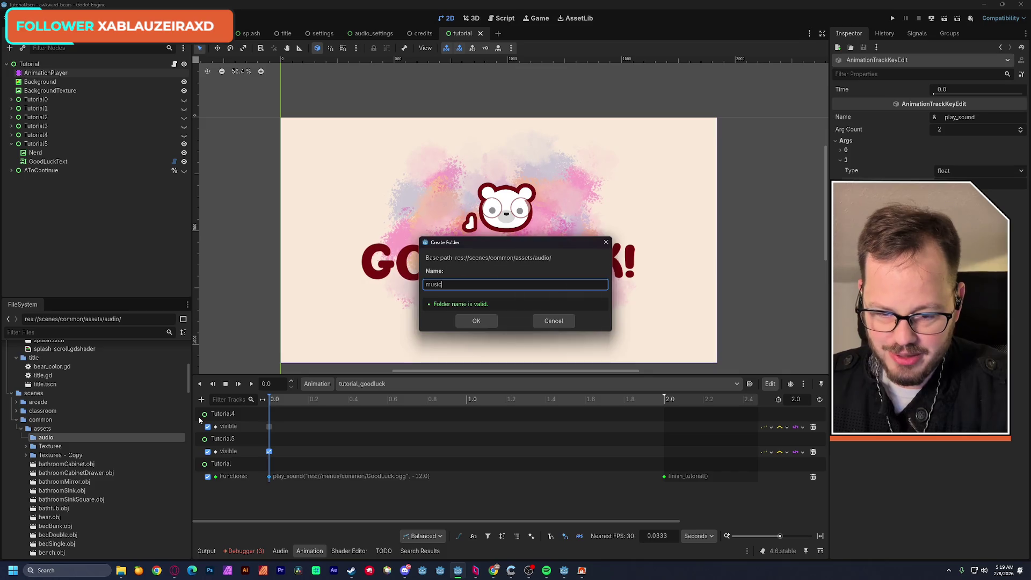
pyautogui.press('Return')
# Step: Add an sfx subfolder alongside music, then open the music folder
pyautogui.click(28, 439)
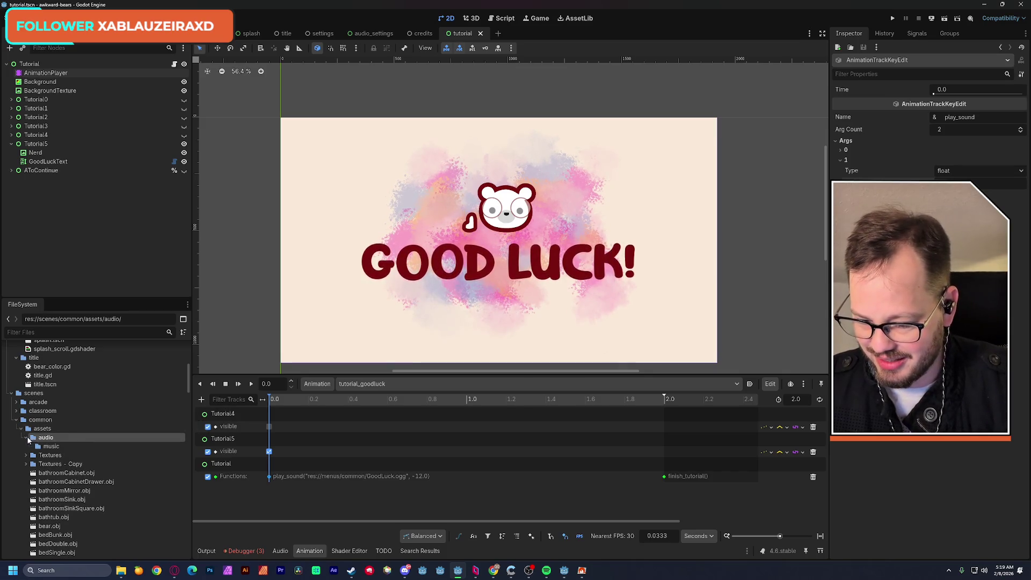
pyautogui.rightClick(40, 439)
pyautogui.moveTo(140, 417)
pyautogui.click(185, 417)
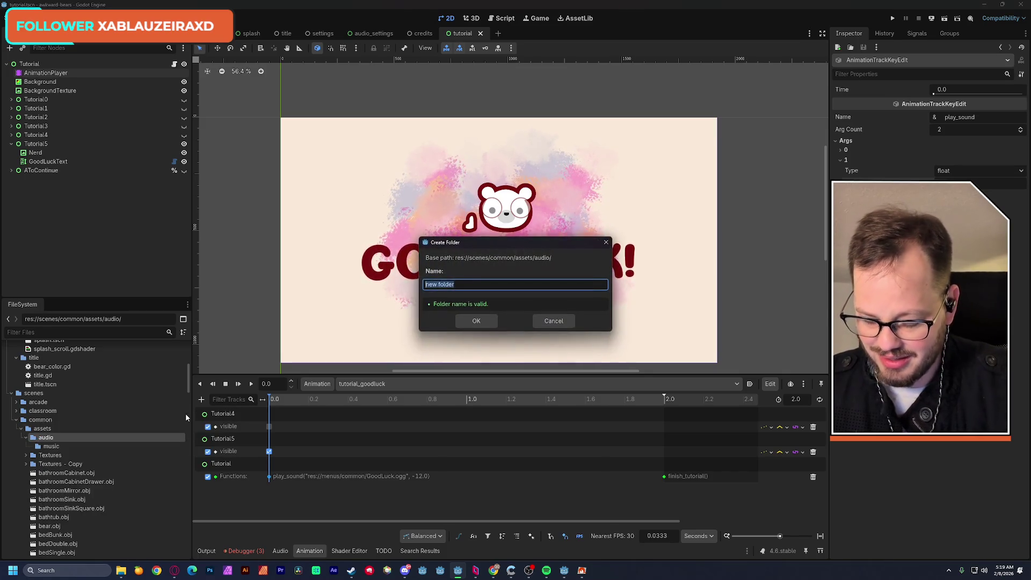
pyautogui.write('x')
pyautogui.press('Return')
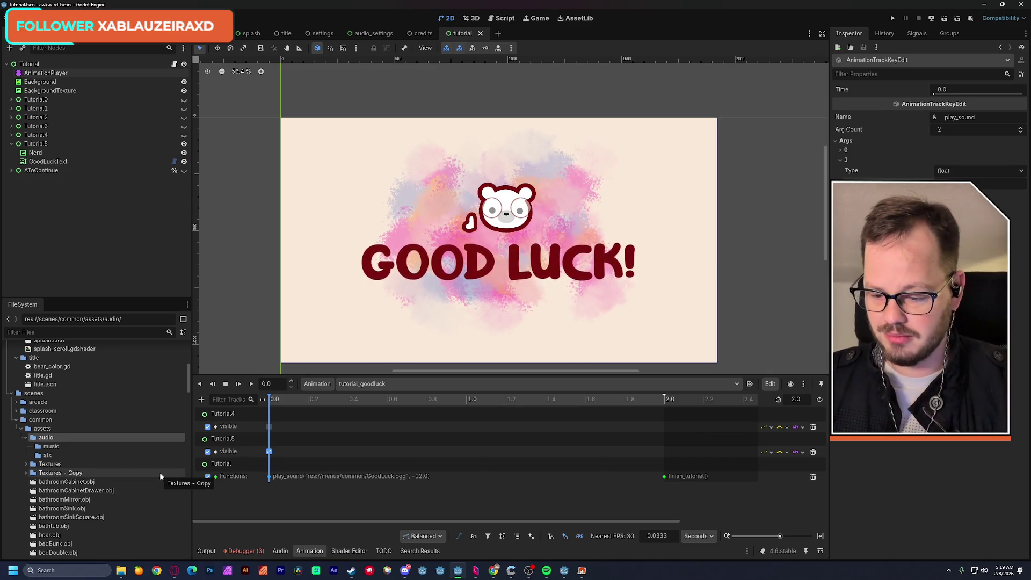
pyautogui.click(51, 446)
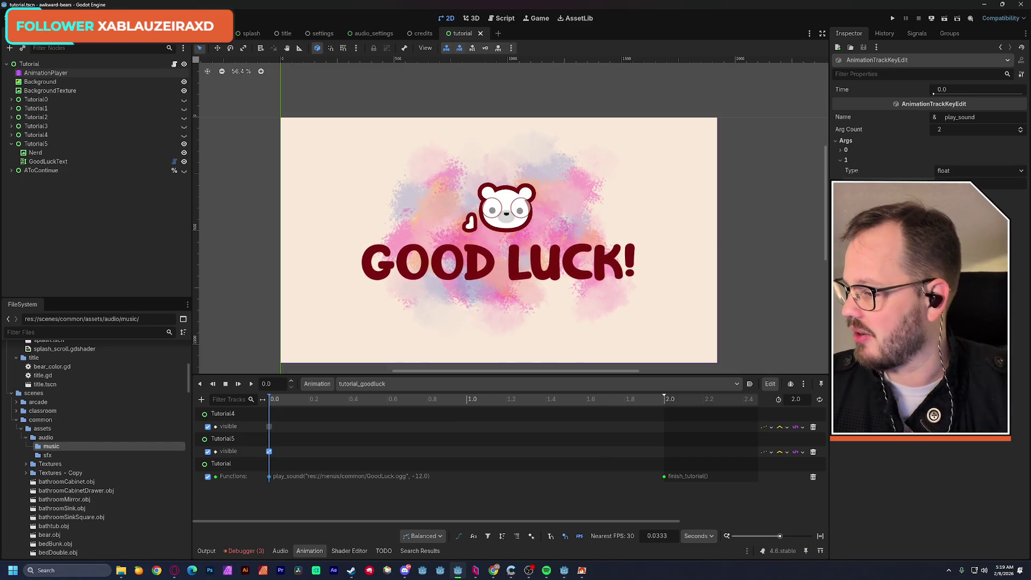
# Step: Clear the three errors in the Debugger panel and show the Output log
pyautogui.hotkey('alt', 'Tab')
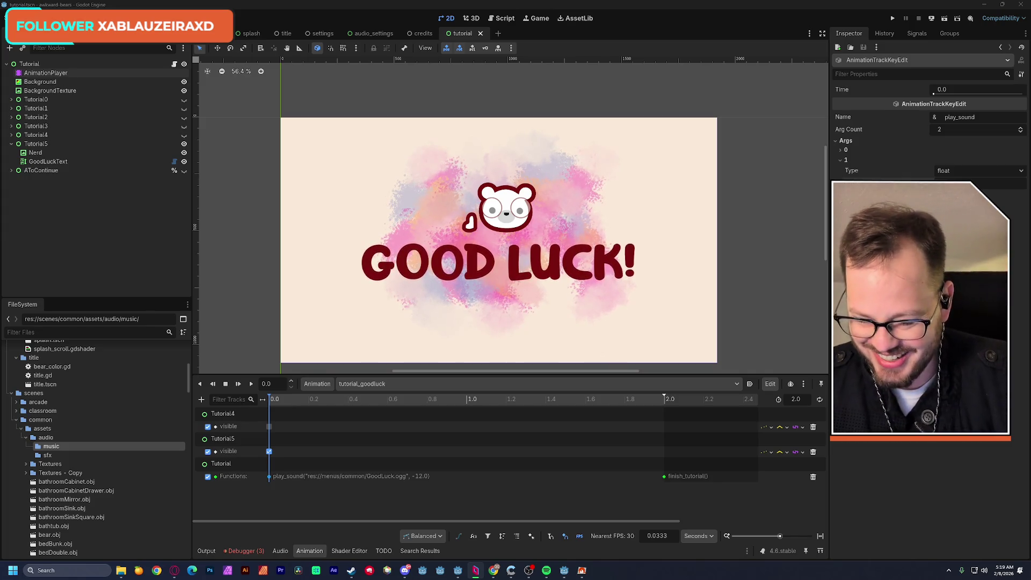
pyautogui.click(259, 551)
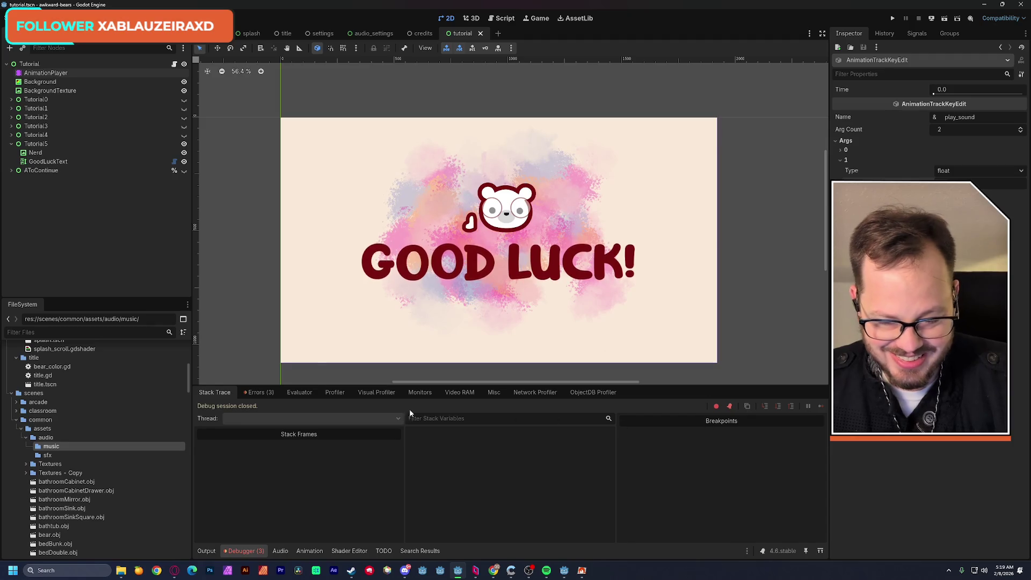
pyautogui.click(258, 393)
pyautogui.click(811, 417)
pyautogui.click(220, 394)
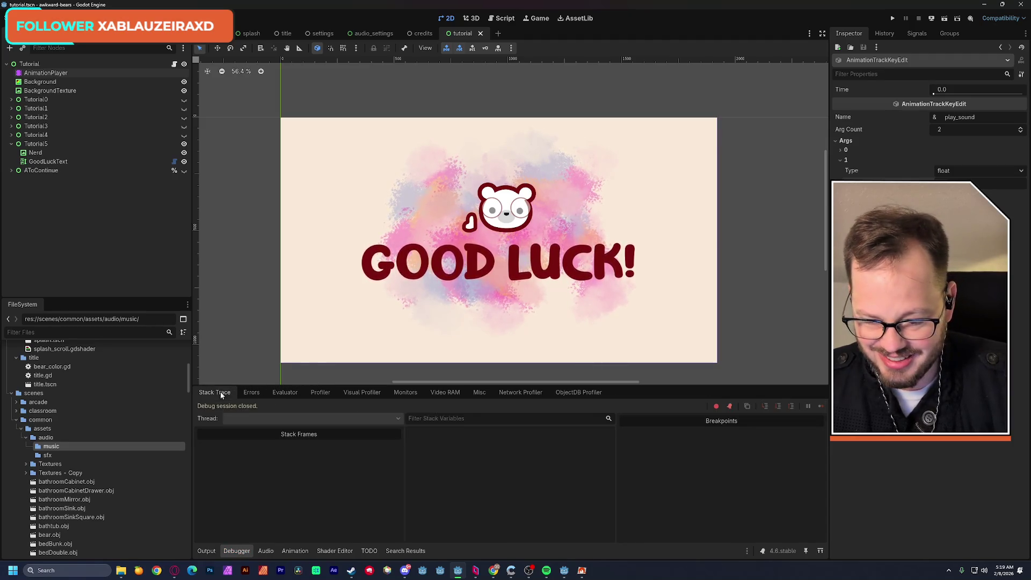
pyautogui.click(206, 552)
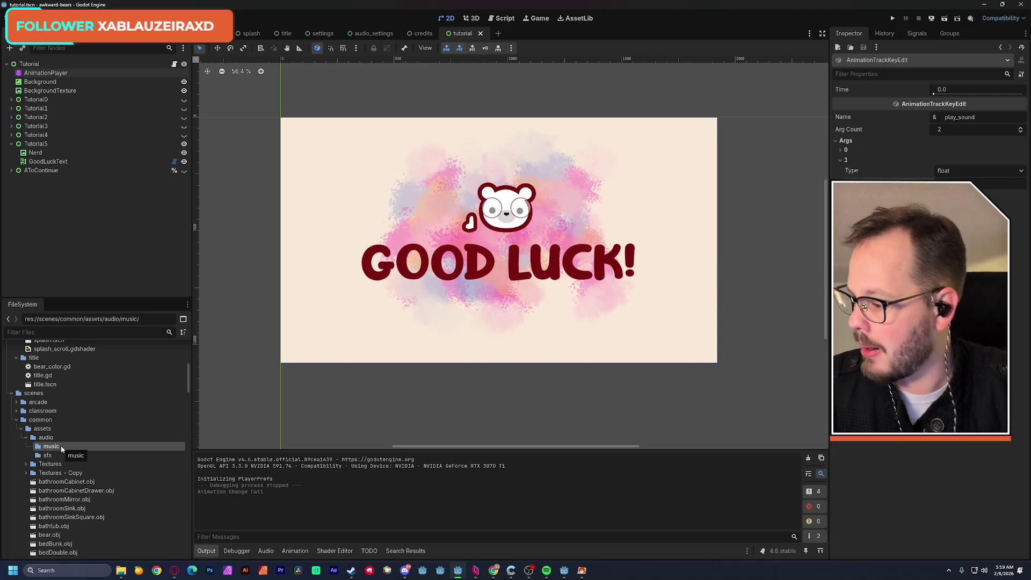
# Step: Cycle through open applications, nudging the Godot scene view, ending on the Menu UI sound folder
pyautogui.hotkey('alt', 'Tab')
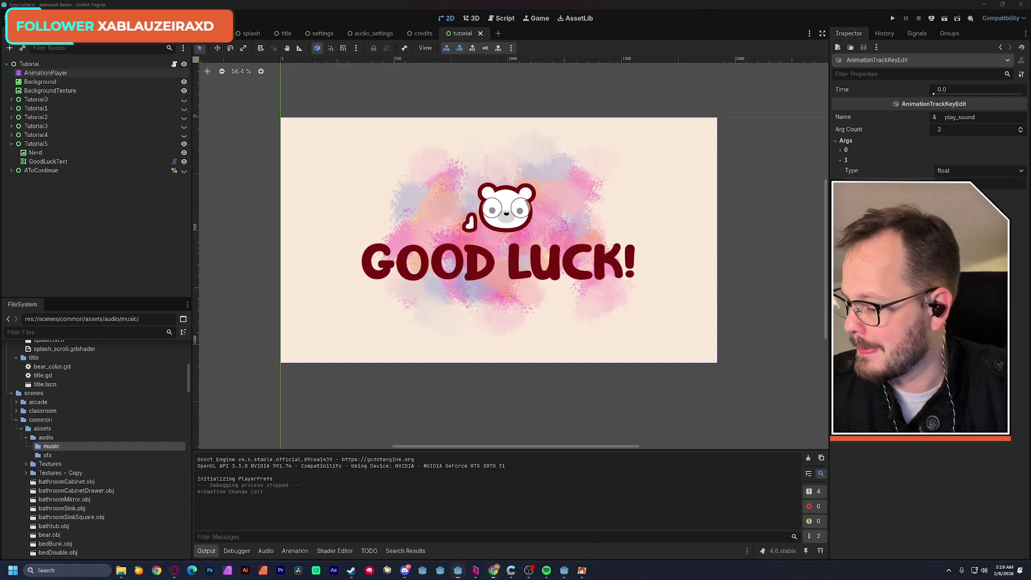
pyautogui.hotkey('alt', 'Tab')
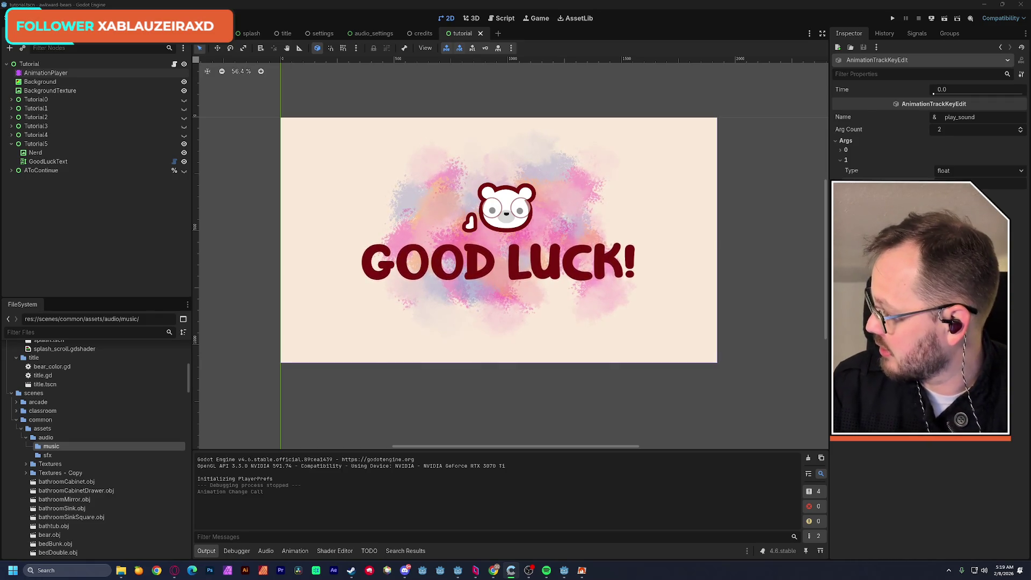
pyautogui.hotkey('alt', 'Tab')
pyautogui.click(845, 59)
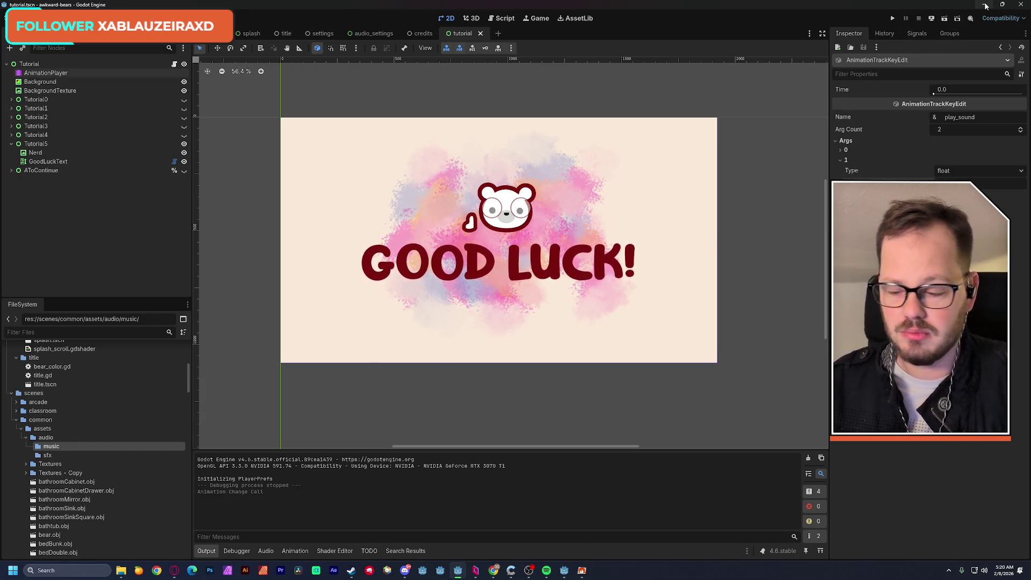
pyautogui.moveTo(575, 185); pyautogui.dragTo(580, 189)
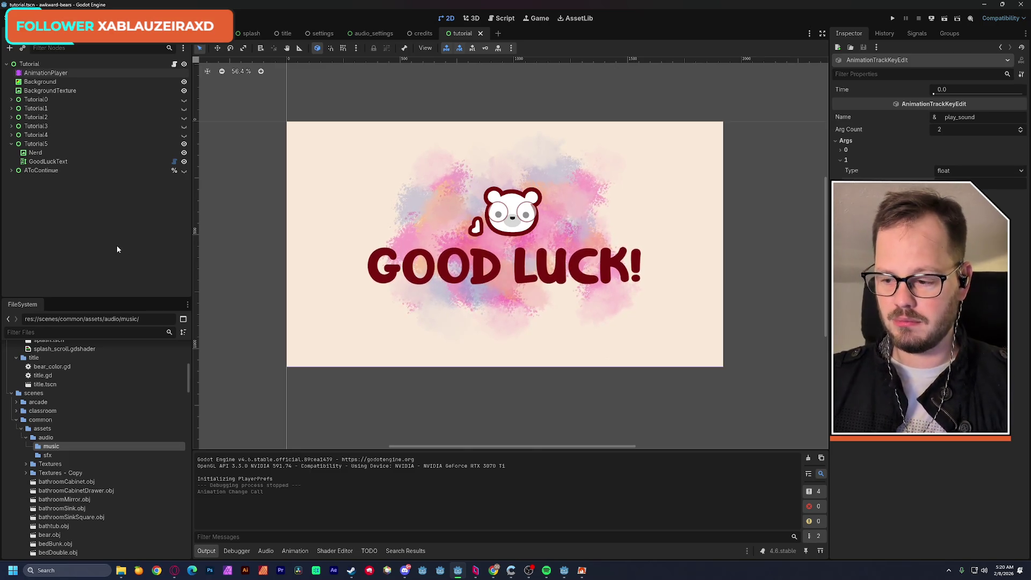
pyautogui.moveTo(120, 570)
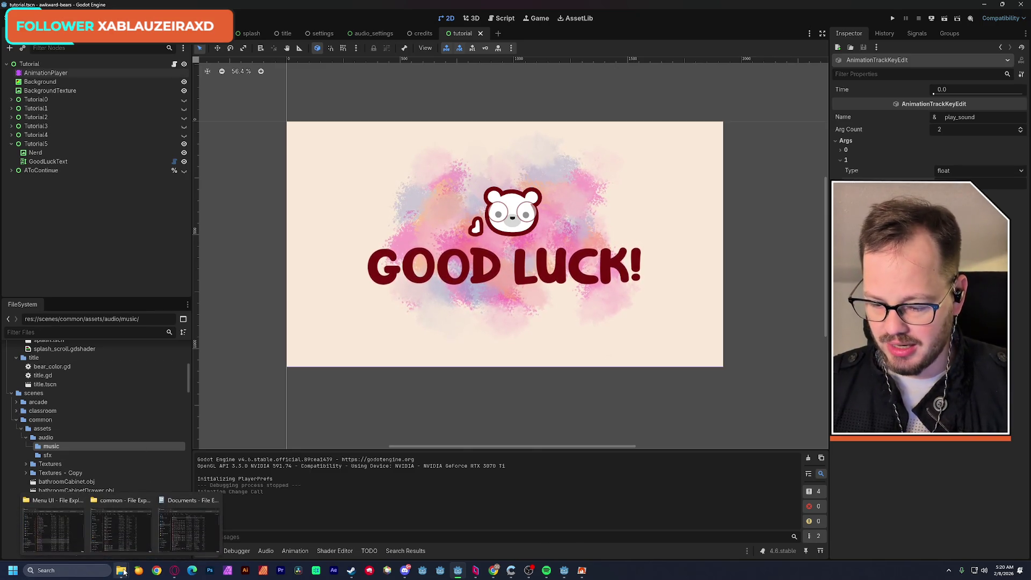
pyautogui.moveTo(172, 530)
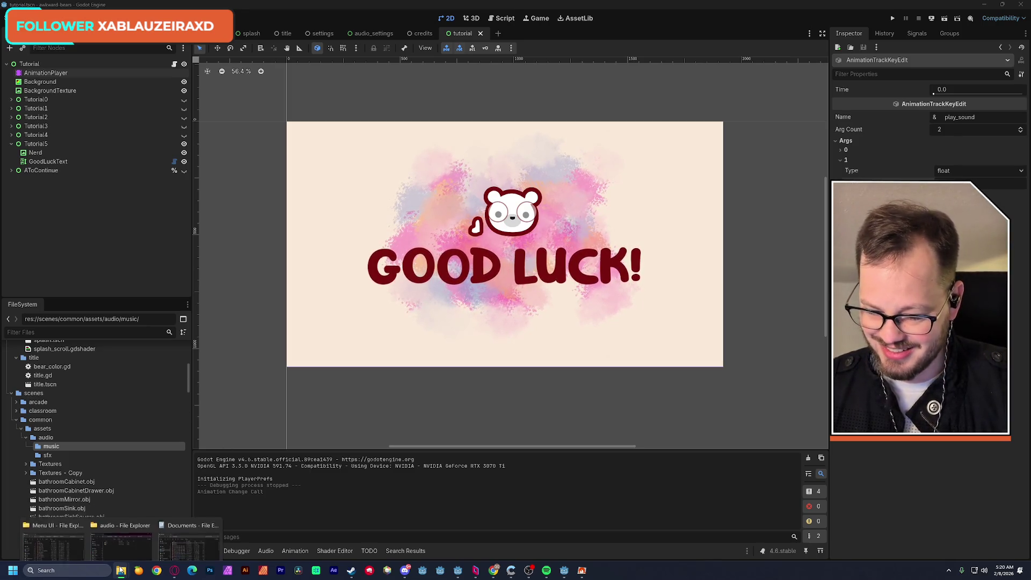
pyautogui.moveTo(83, 522)
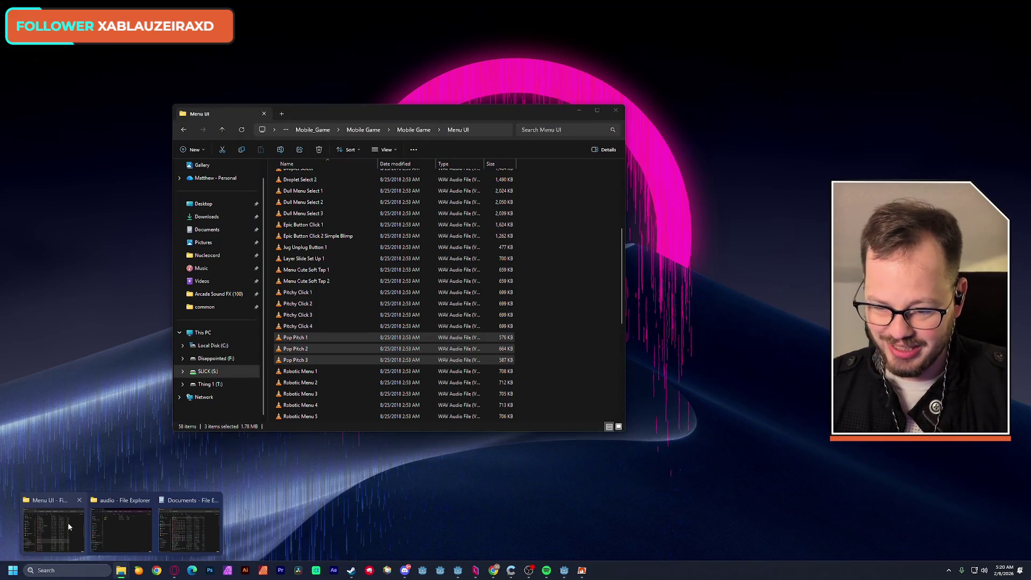
# Step: Go up to Sound Design, open Ovani > Music, and maximize the Explorer window
pyautogui.click(67, 524)
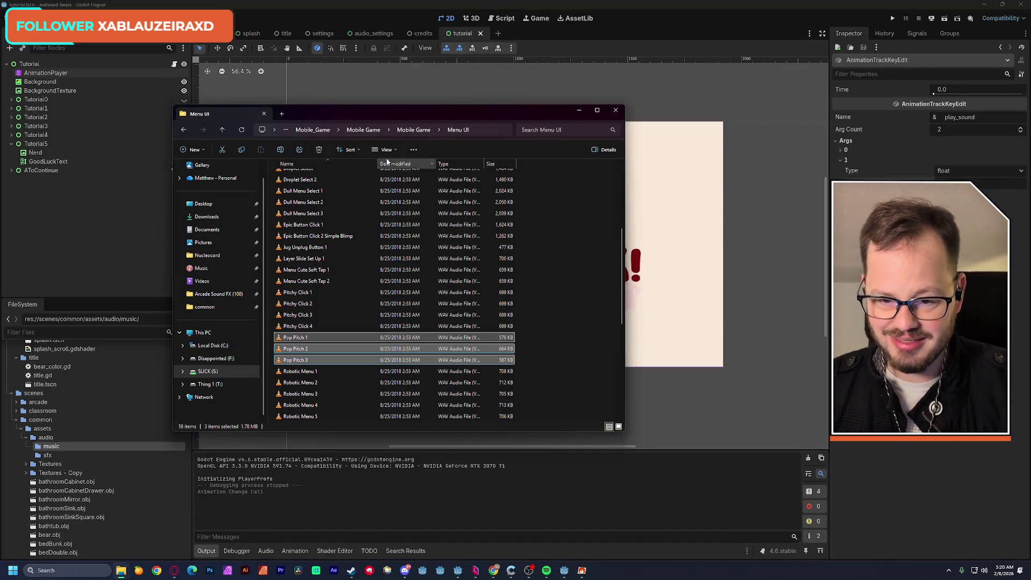
pyautogui.click(322, 133)
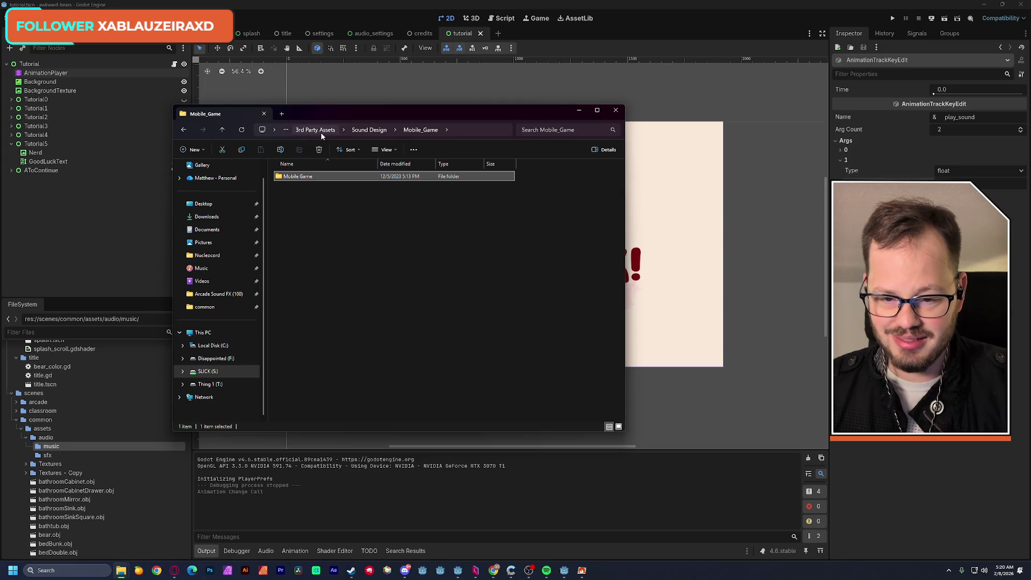
pyautogui.click(369, 130)
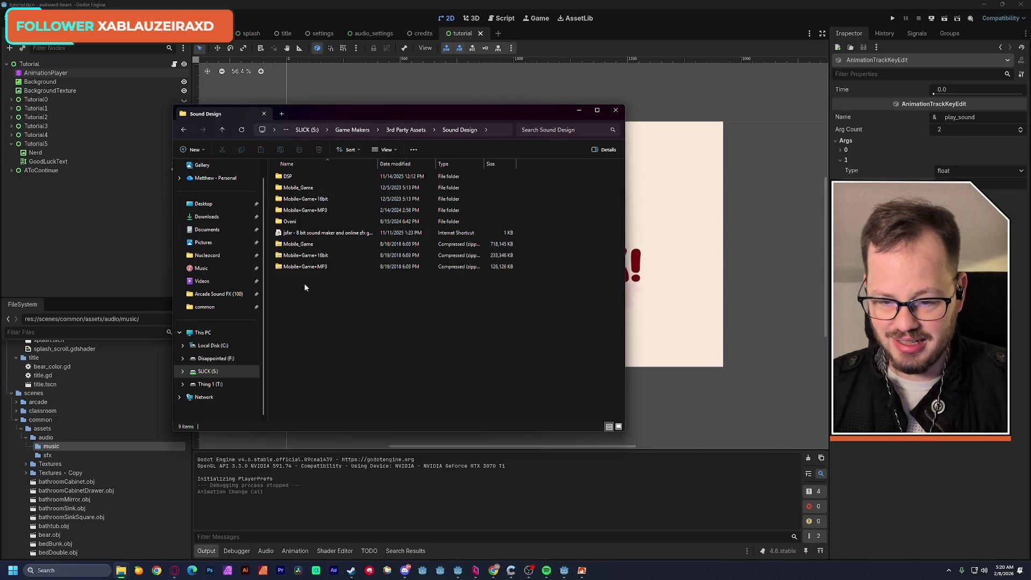
pyautogui.doubleClick(293, 222)
pyautogui.doubleClick(301, 175)
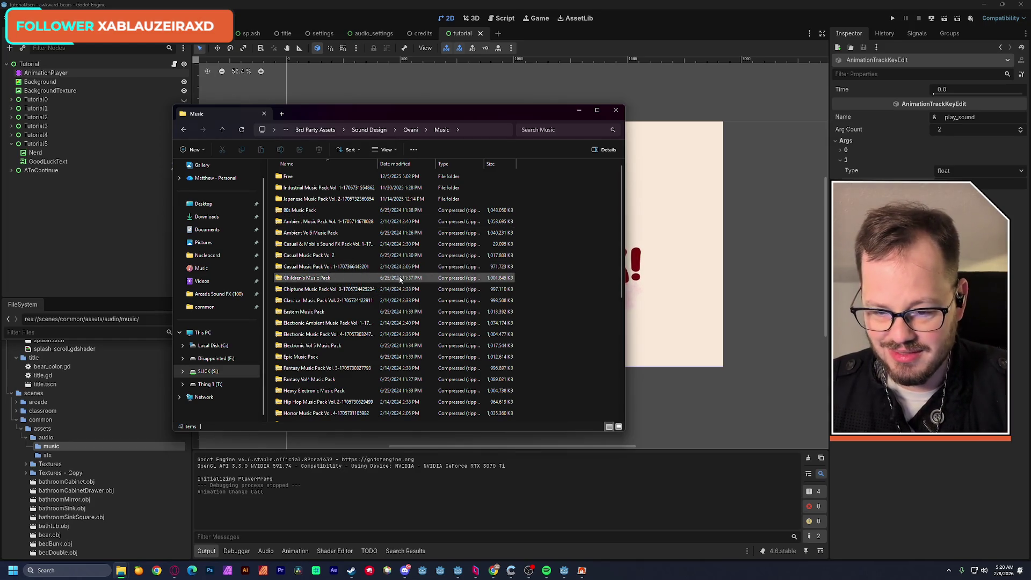
pyautogui.doubleClick(349, 114)
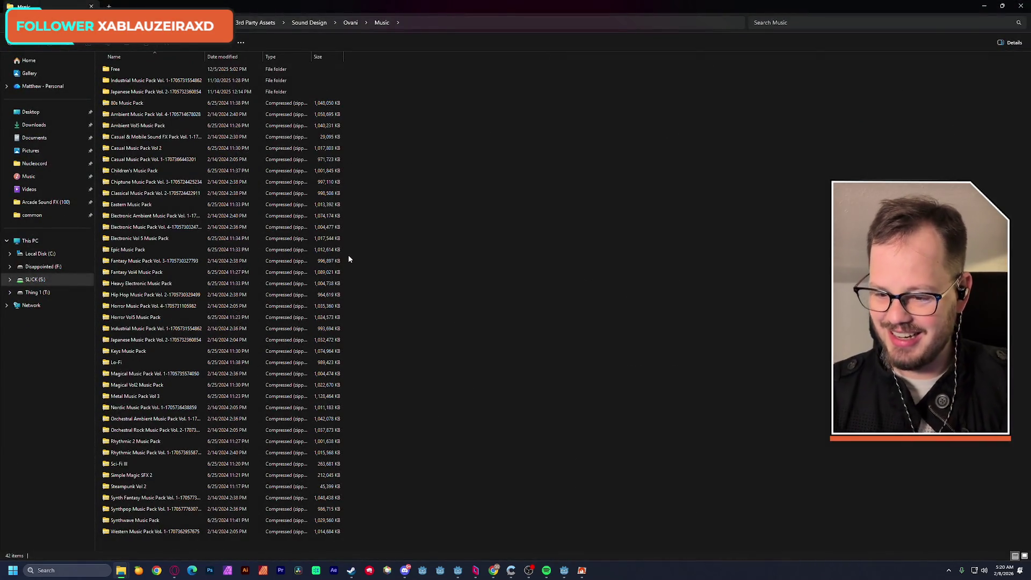
# Step: Extract the Casual & Mobile Sound FX Pack zip to its suggested folder
pyautogui.click(185, 82)
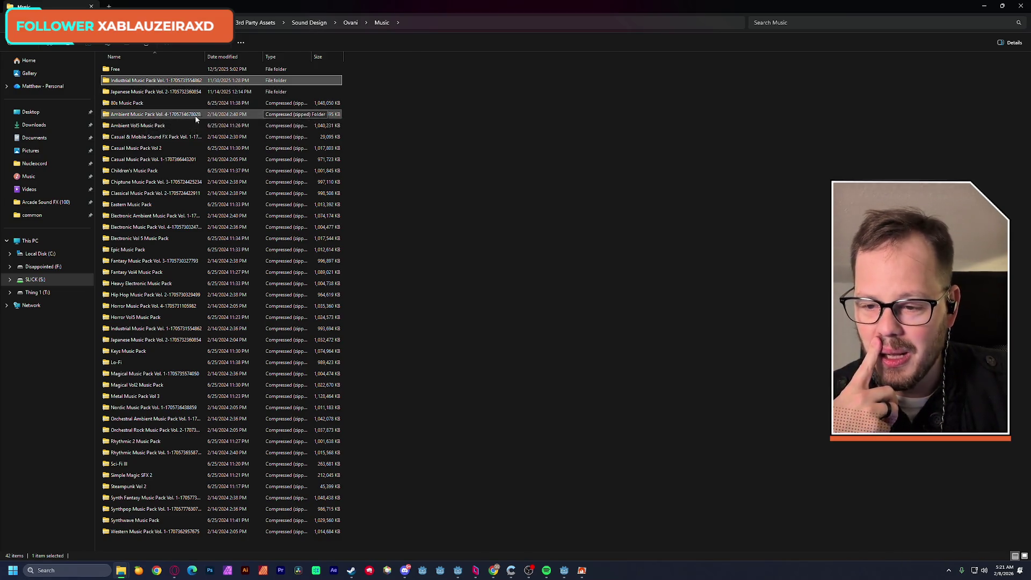
pyautogui.doubleClick(168, 139)
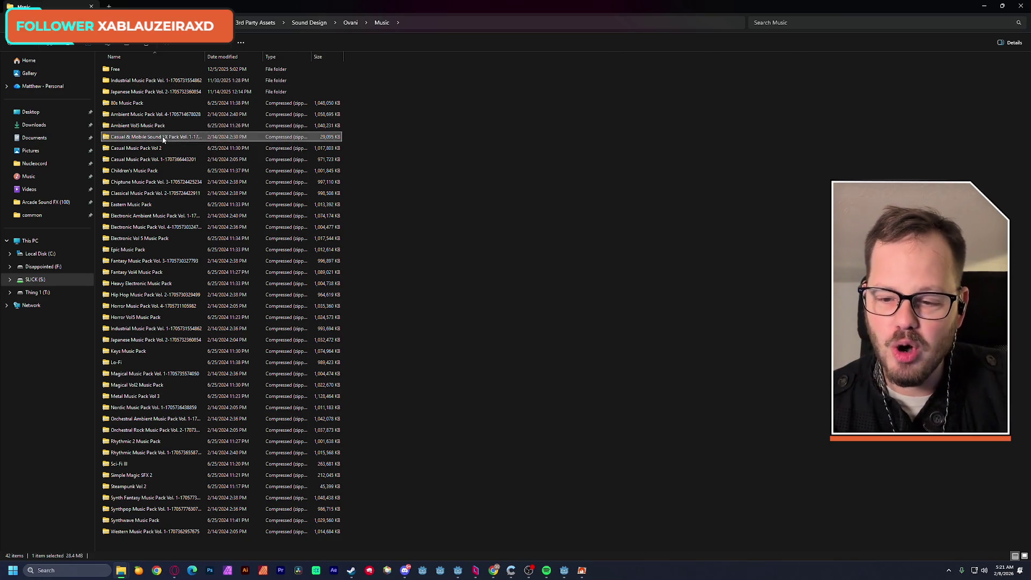
pyautogui.click(533, 291)
pyautogui.rightClick(161, 137)
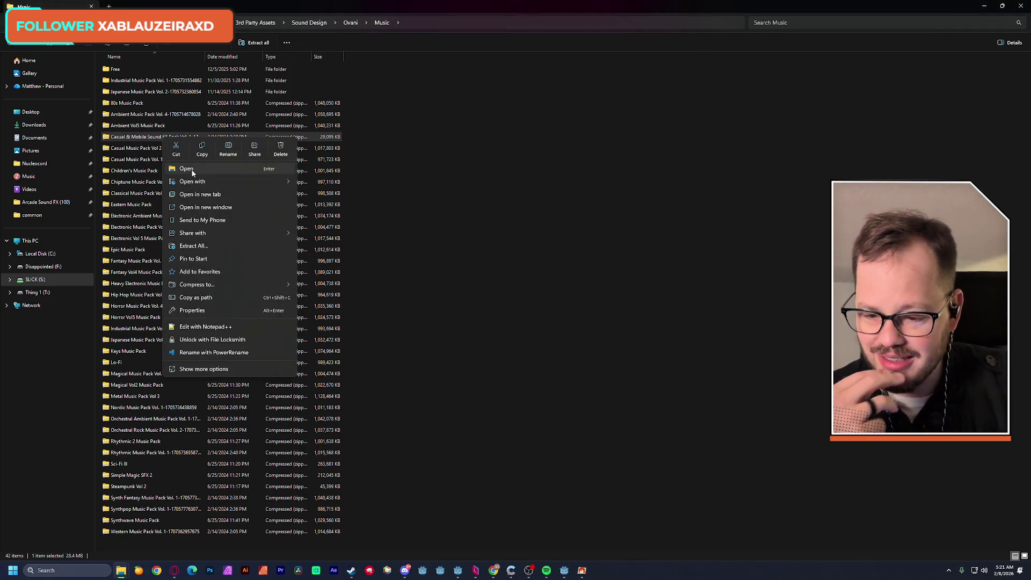
pyautogui.click(204, 246)
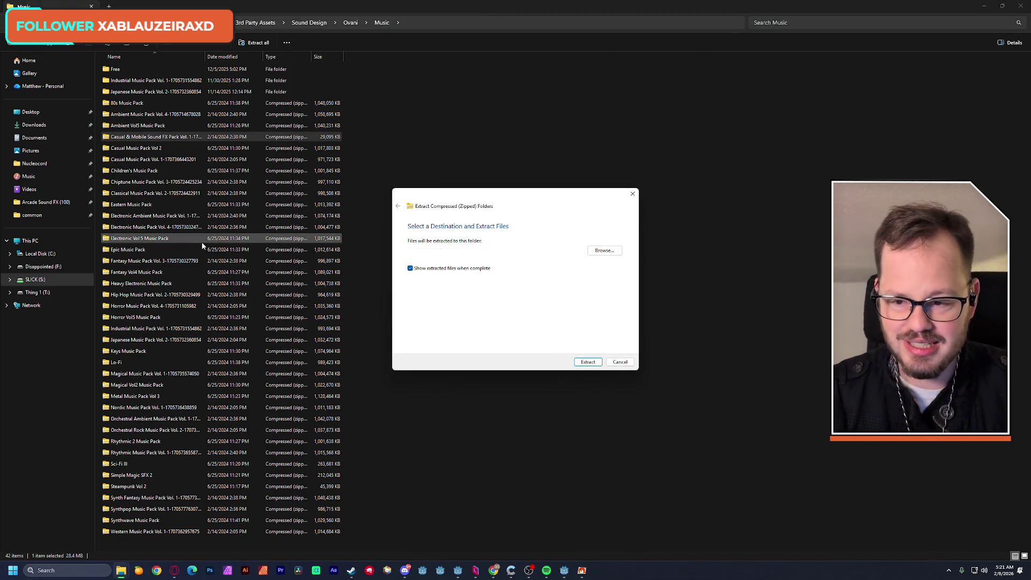
pyautogui.press('Return')
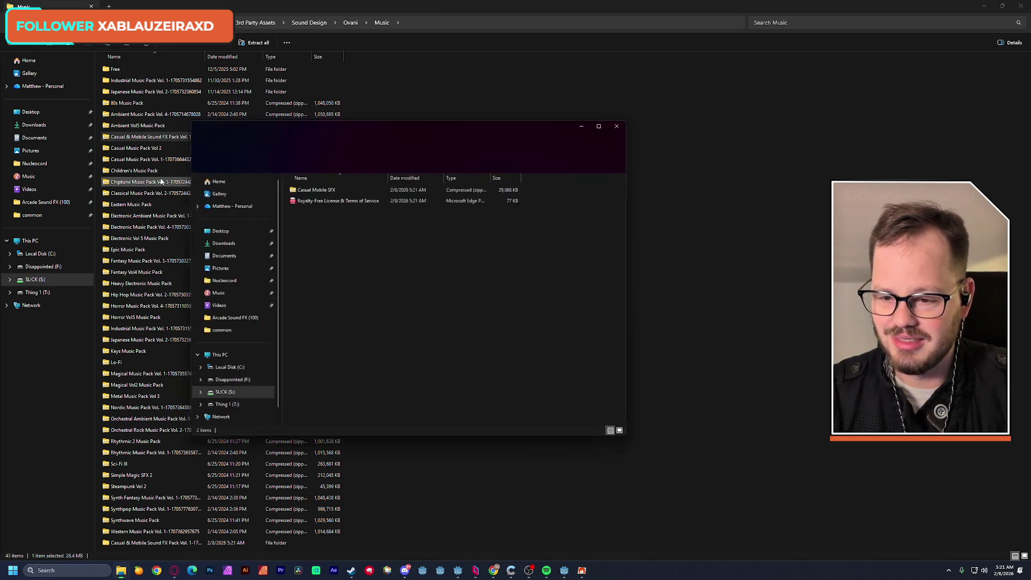
# Step: Extract the nested Casual Mobile SFX zip, then close the extracted pack's window
pyautogui.doubleClick(326, 187)
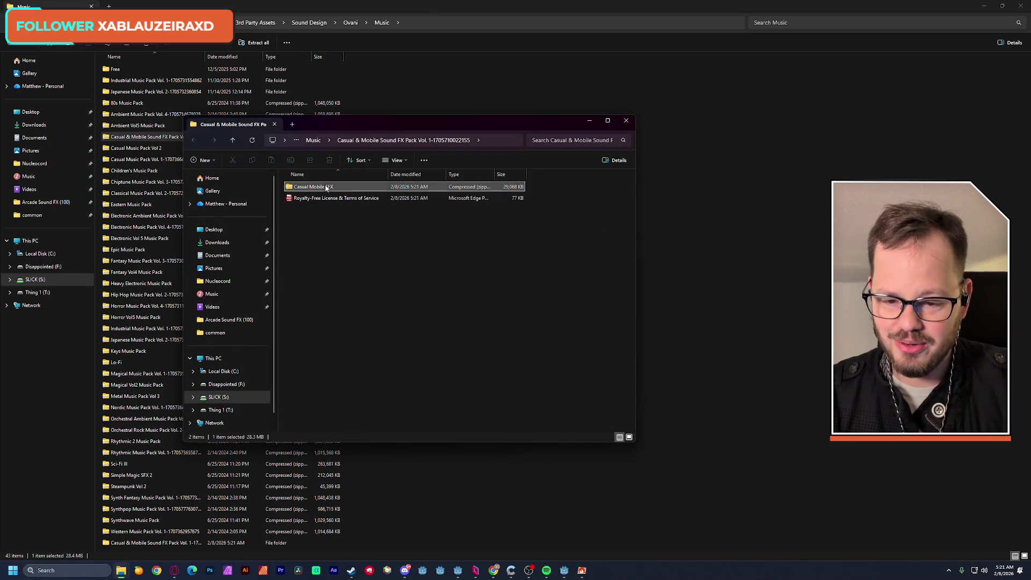
pyautogui.click(540, 290)
pyautogui.rightClick(326, 188)
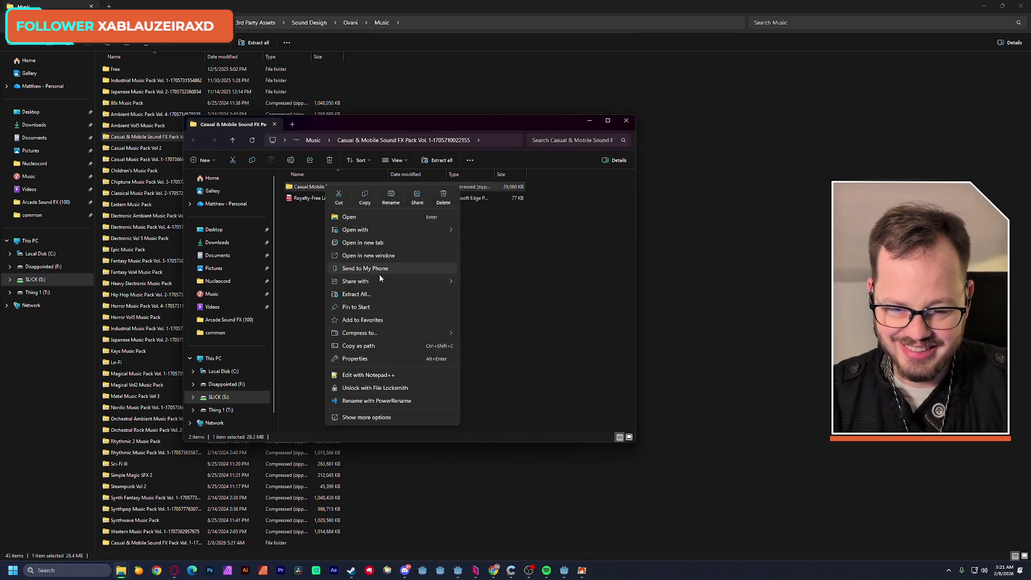
pyautogui.click(365, 295)
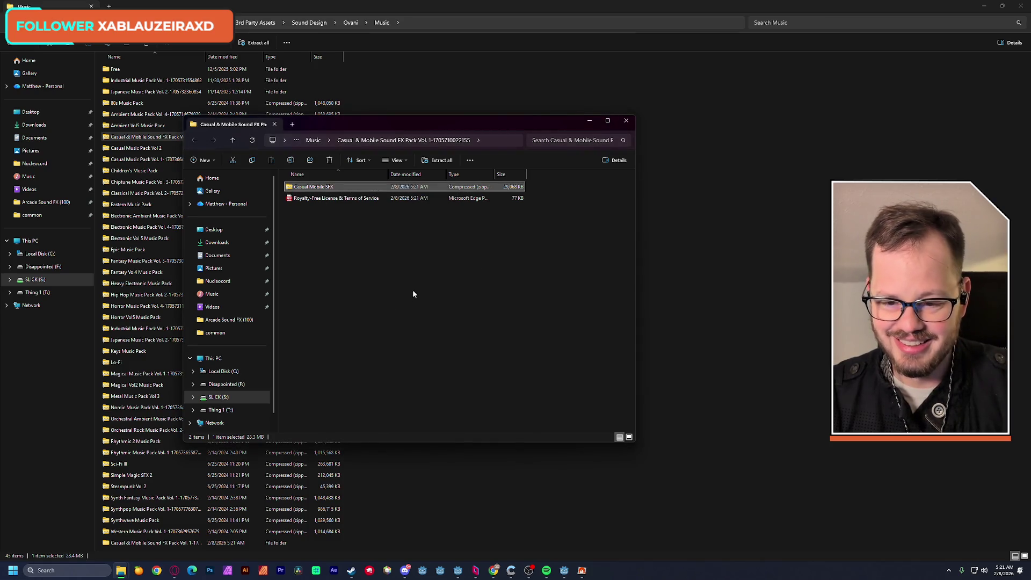
pyautogui.click(588, 362)
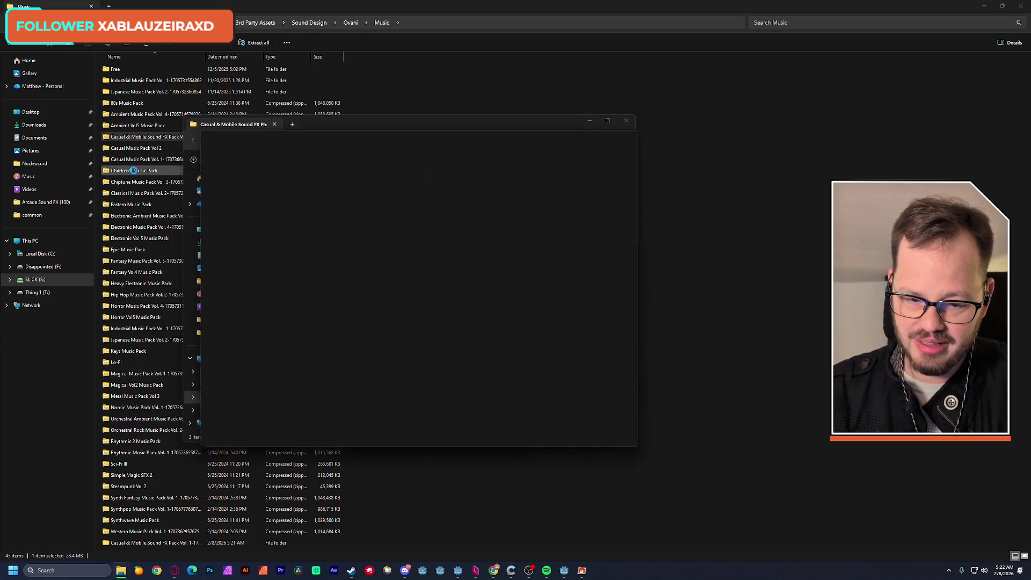
pyautogui.click(627, 121)
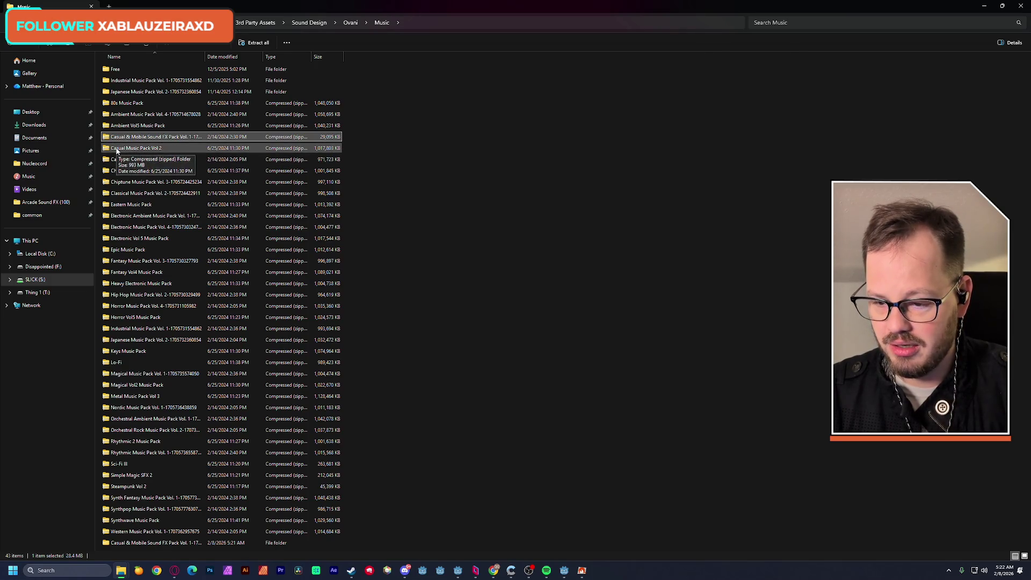
# Step: Extract the Casual Music Pack Vol 2 zip to its suggested folder, then reopen the Sound FX Pack folder
pyautogui.doubleClick(117, 150)
pyautogui.click(528, 295)
pyautogui.hotkey('shift', 'F10')
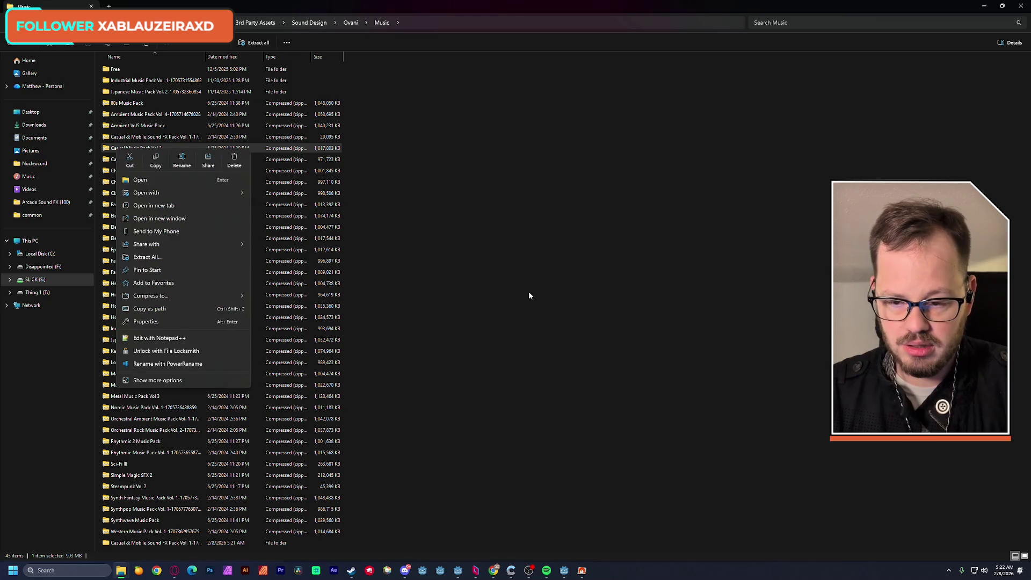
pyautogui.click(179, 256)
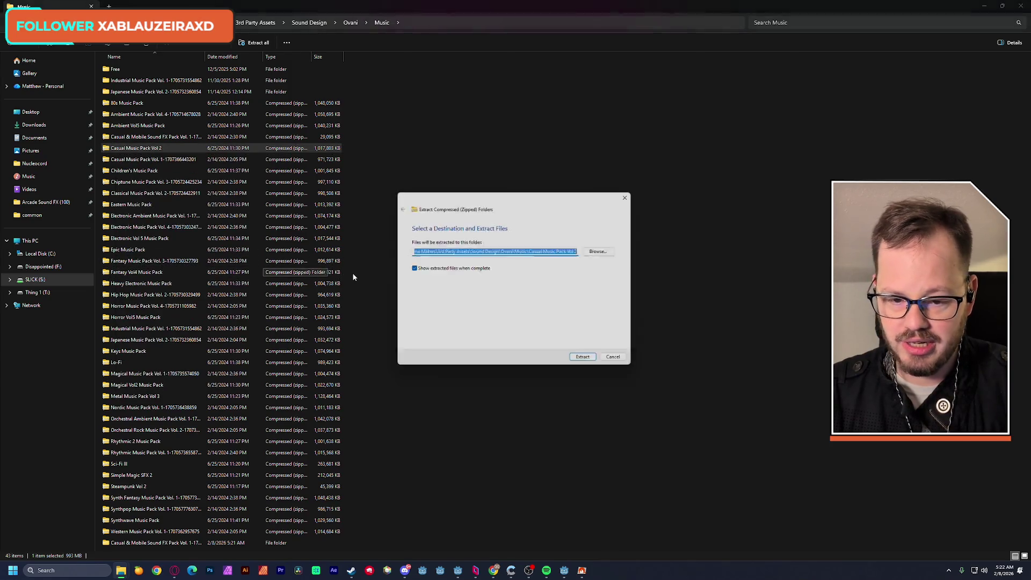
pyautogui.press('Return')
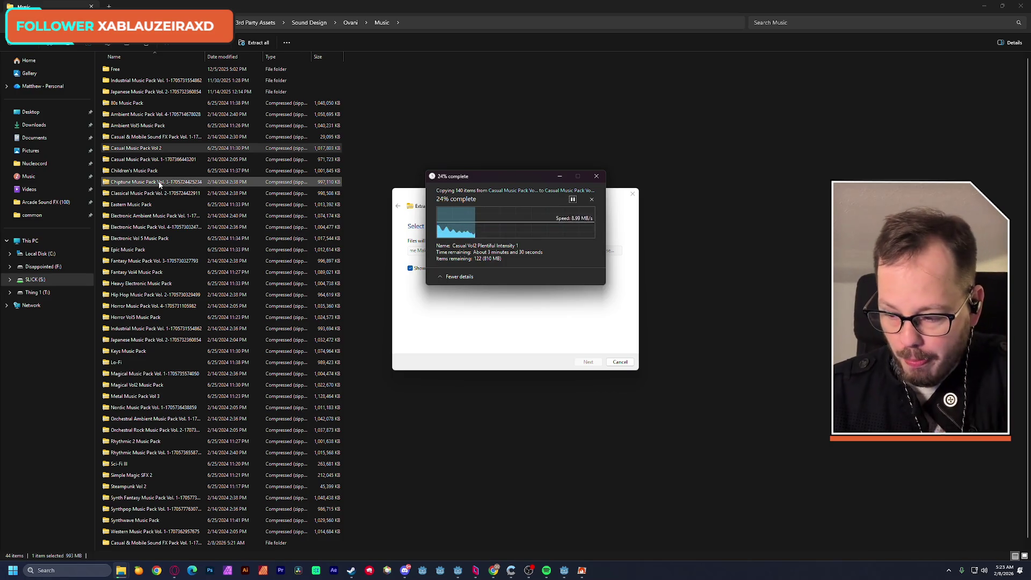
pyautogui.click(370, 12)
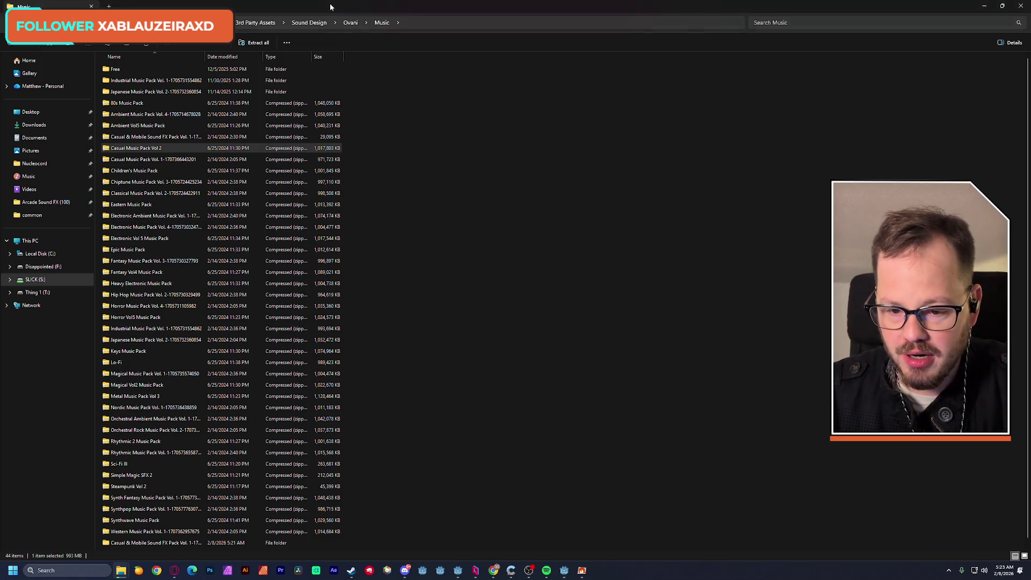
pyautogui.doubleClick(226, 542)
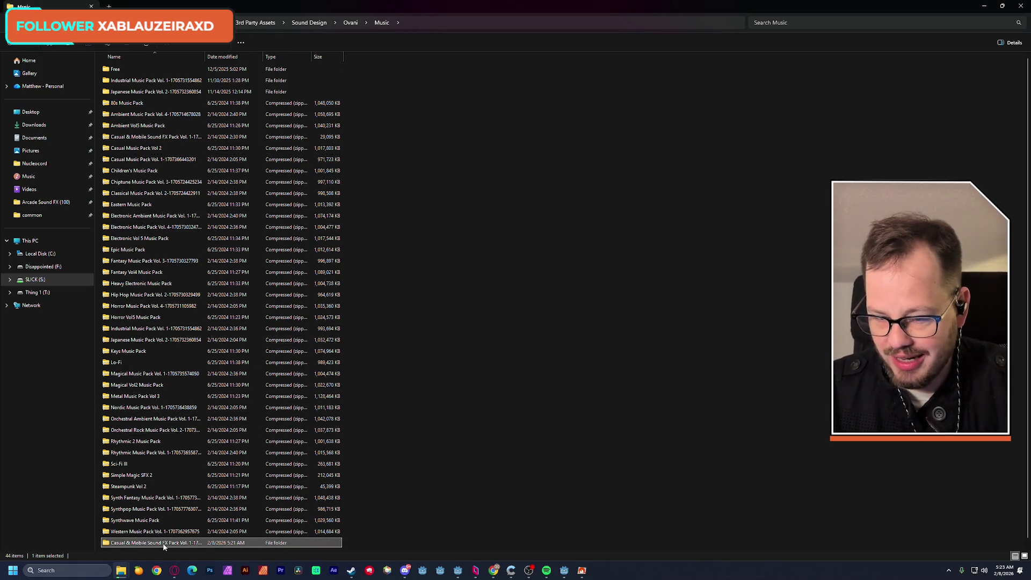
# Step: In Buttons > Misc Buttons, play Cowbell Button A, Cowbell Button B, Dissonant, No and Soft Button
pyautogui.doubleClick(145, 70)
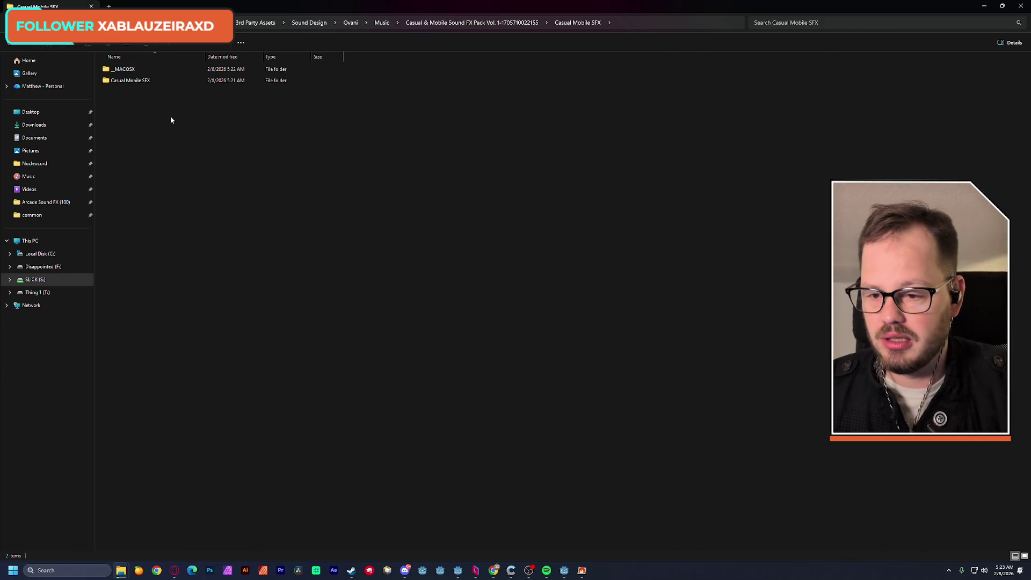
pyautogui.doubleClick(140, 81)
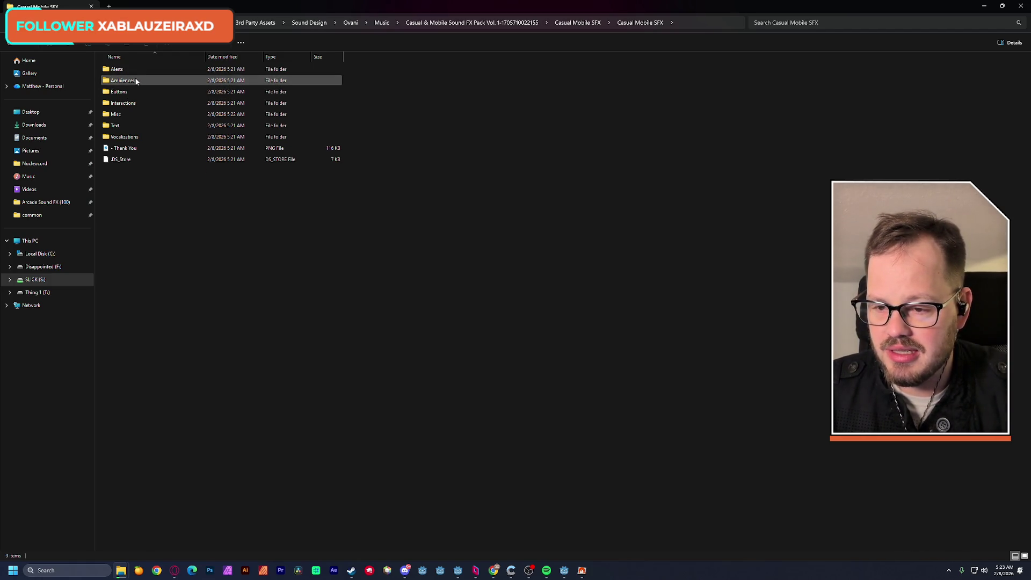
pyautogui.doubleClick(128, 91)
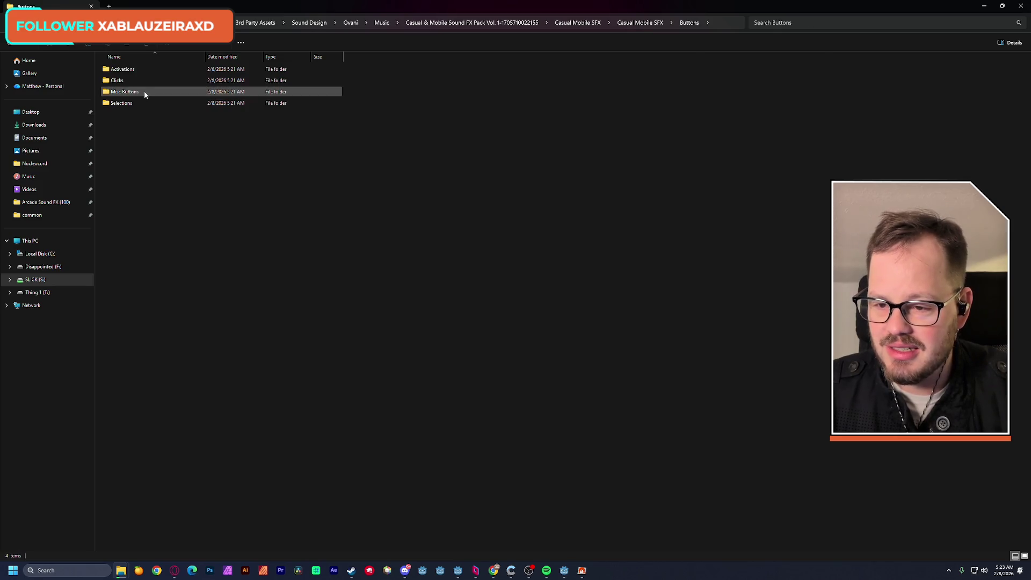
pyautogui.doubleClick(136, 92)
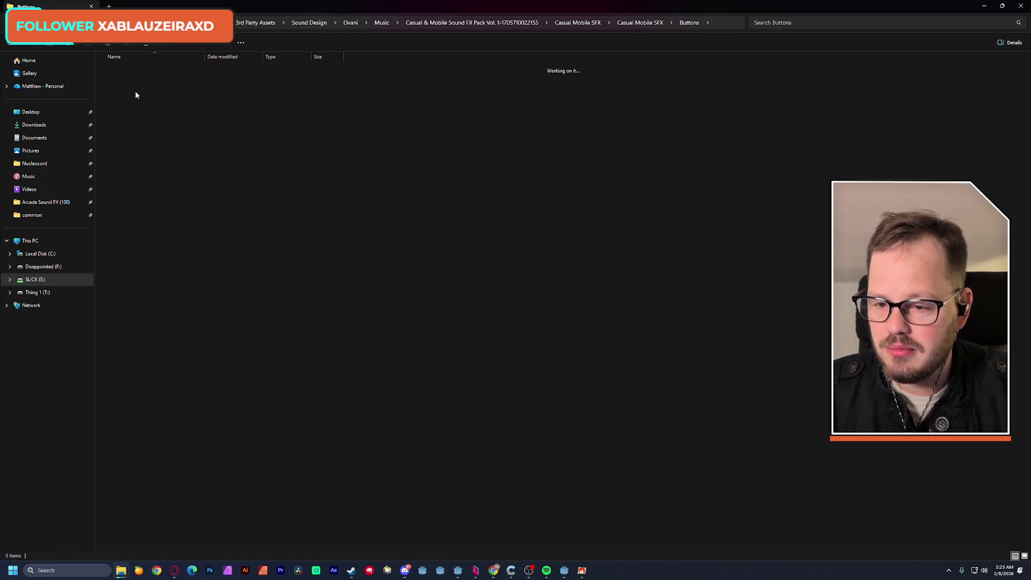
pyautogui.click(131, 71)
pyautogui.doubleClick(130, 68)
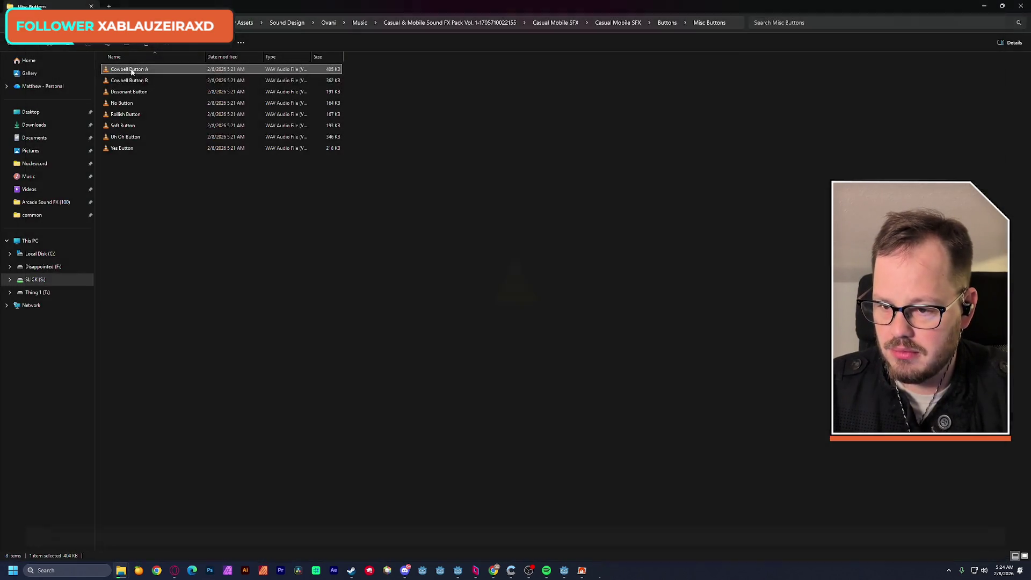
pyautogui.click(133, 82)
pyautogui.doubleClick(132, 82)
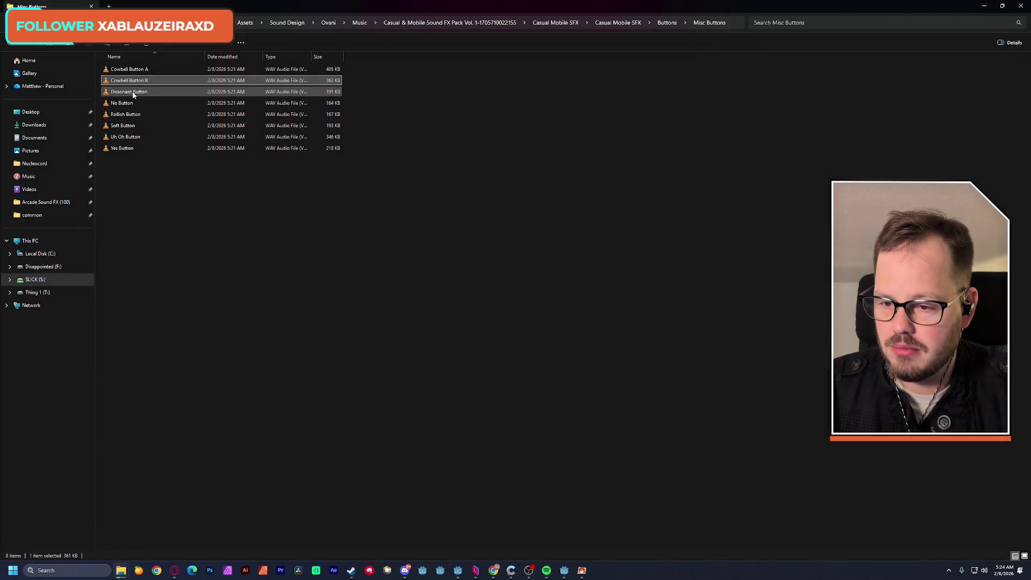
pyautogui.click(135, 93)
pyautogui.doubleClick(133, 93)
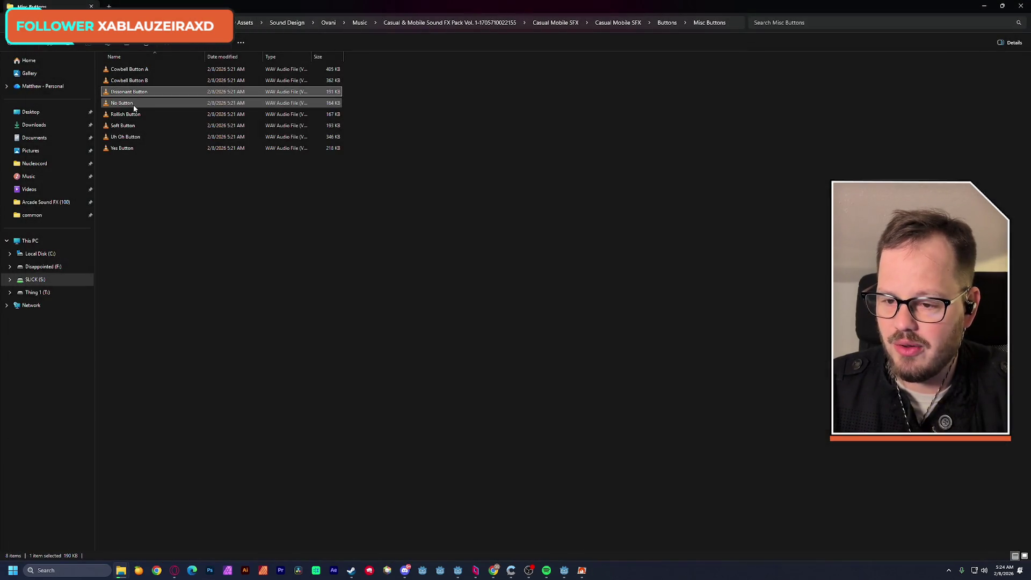
pyautogui.doubleClick(134, 105)
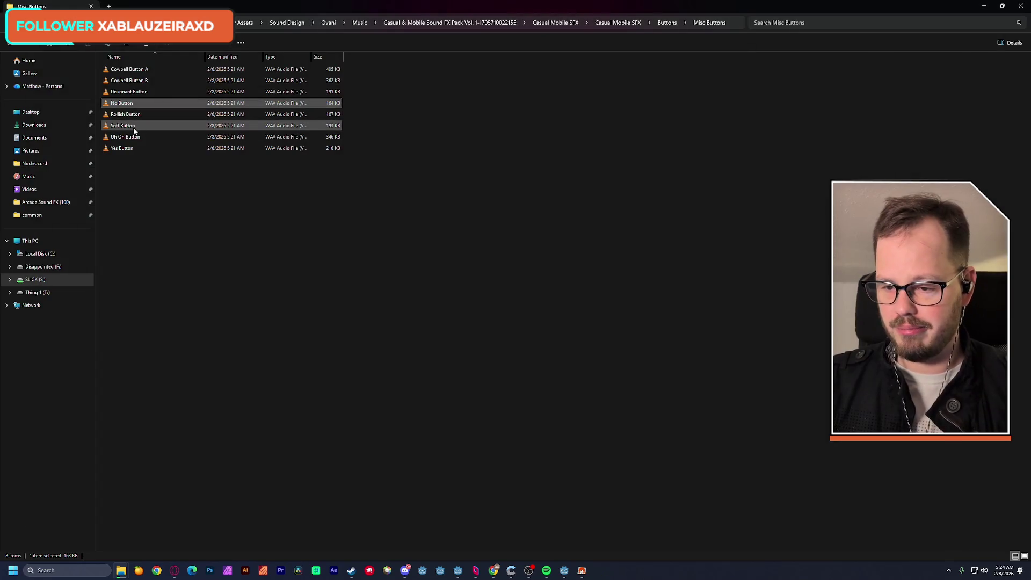
pyautogui.doubleClick(132, 126)
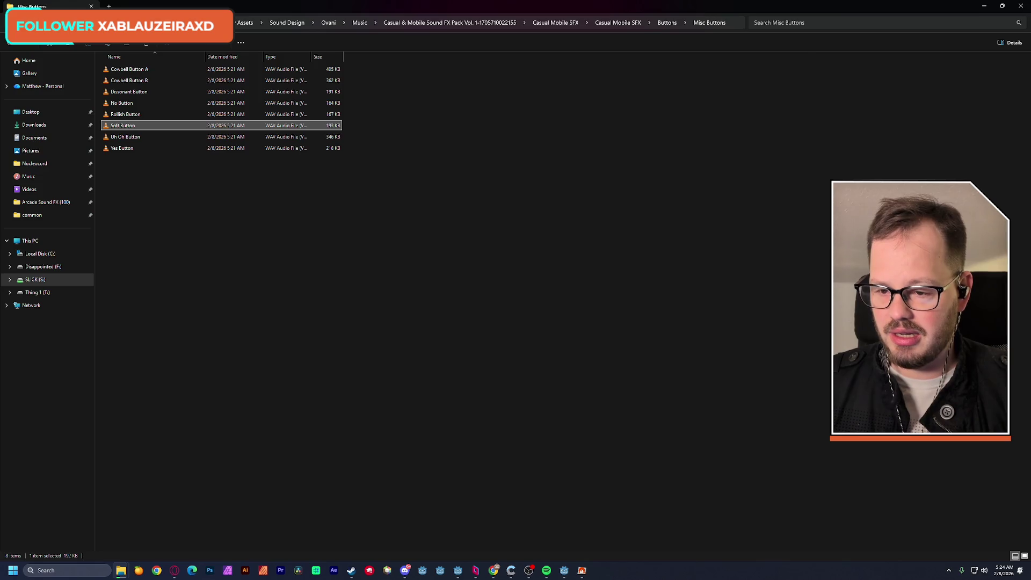
# Step: In the Selections folder, play Bouncy Select, Plink, Plonk and Selection Dull
pyautogui.press('BackSpace')
pyautogui.doubleClick(113, 103)
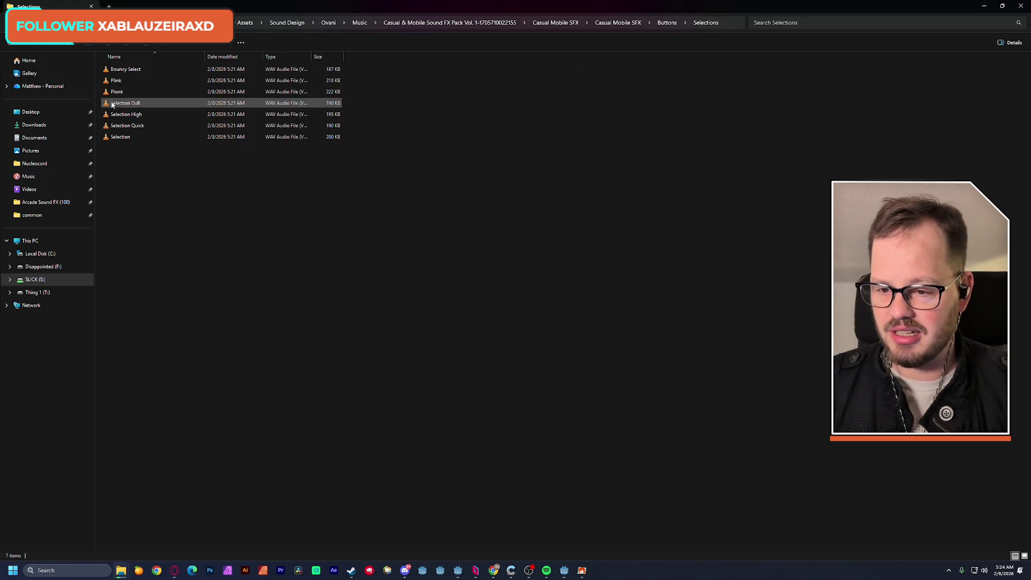
pyautogui.doubleClick(121, 70)
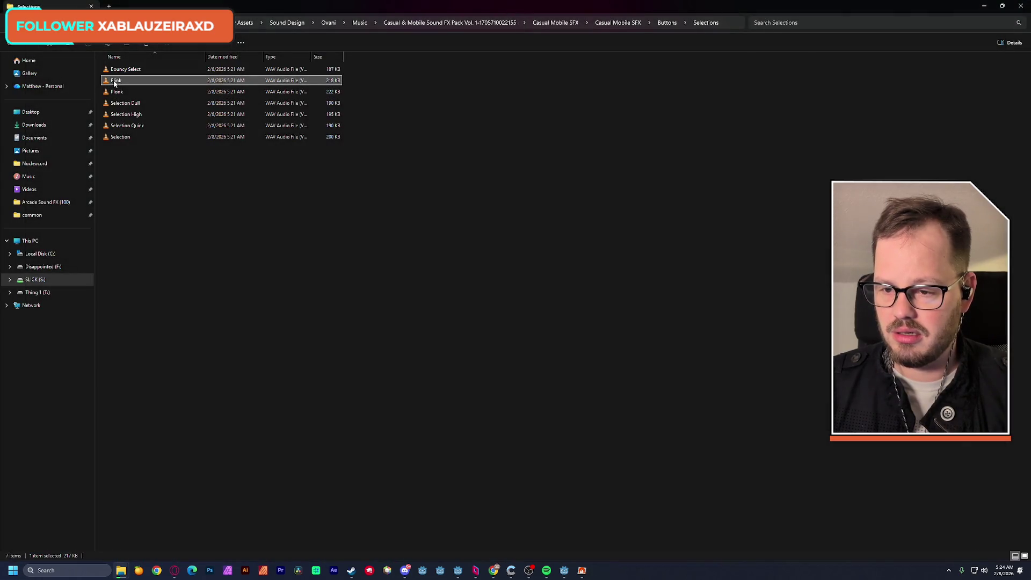
pyautogui.doubleClick(138, 125)
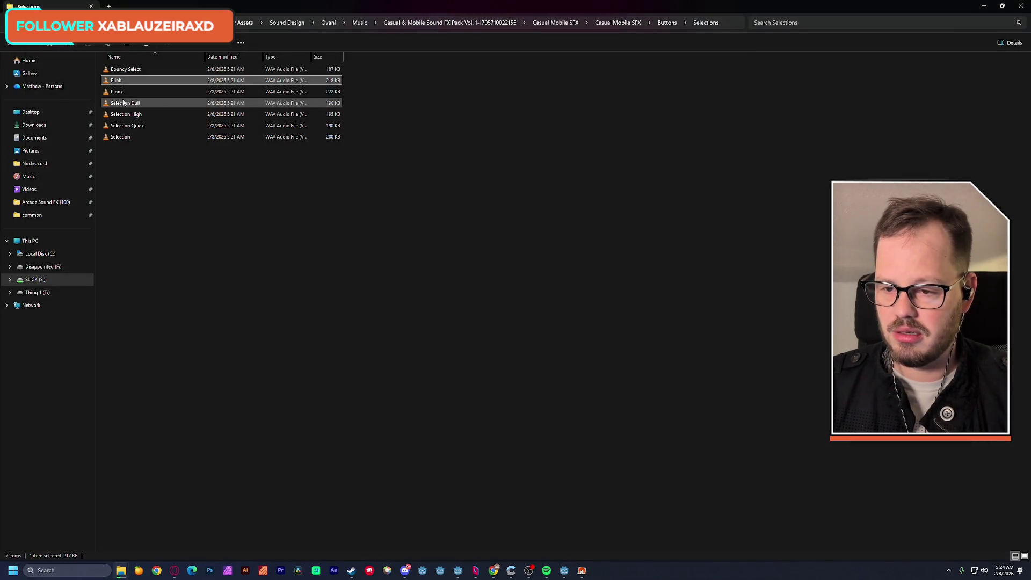
pyautogui.click(118, 94)
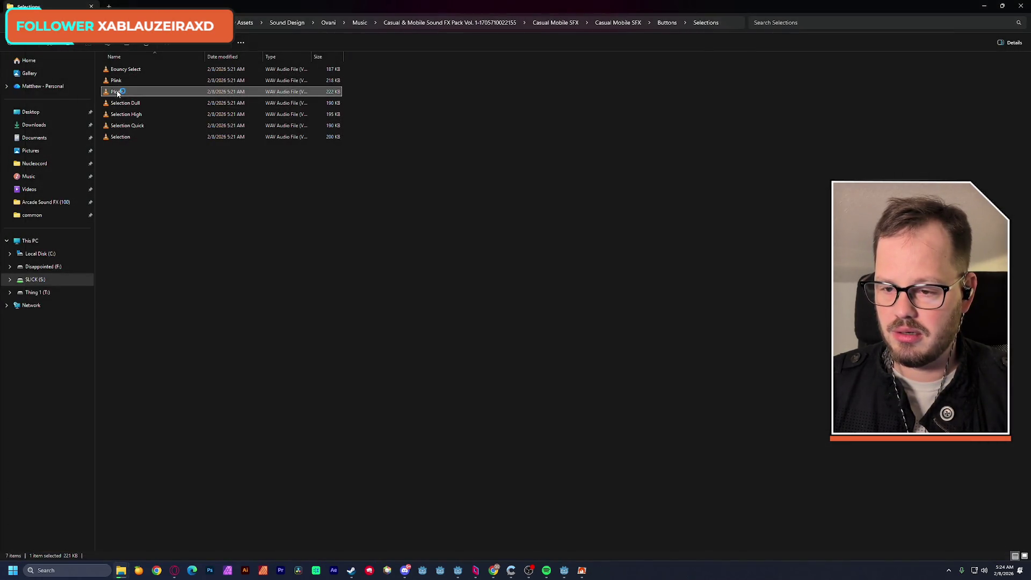
pyautogui.doubleClick(117, 92)
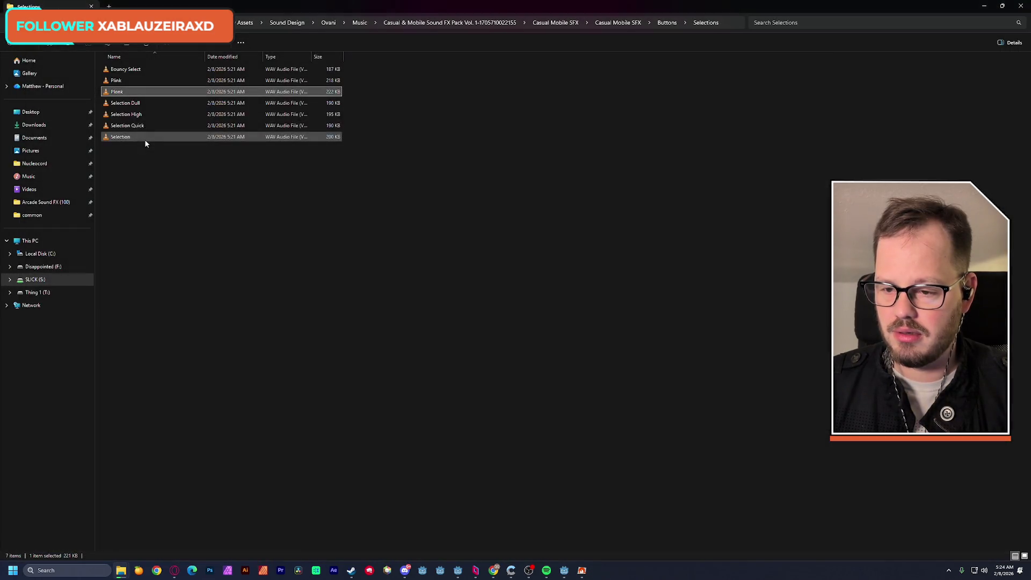
pyautogui.doubleClick(128, 104)
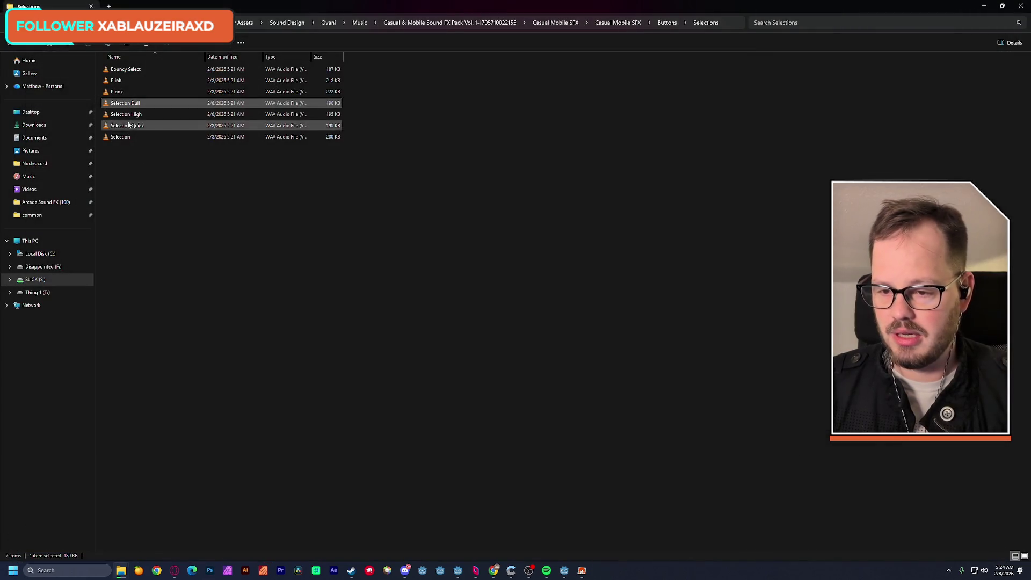
# Step: Replay Plonk and Selection Dull, then compare Selection High and Selection Quick
pyautogui.click(119, 94)
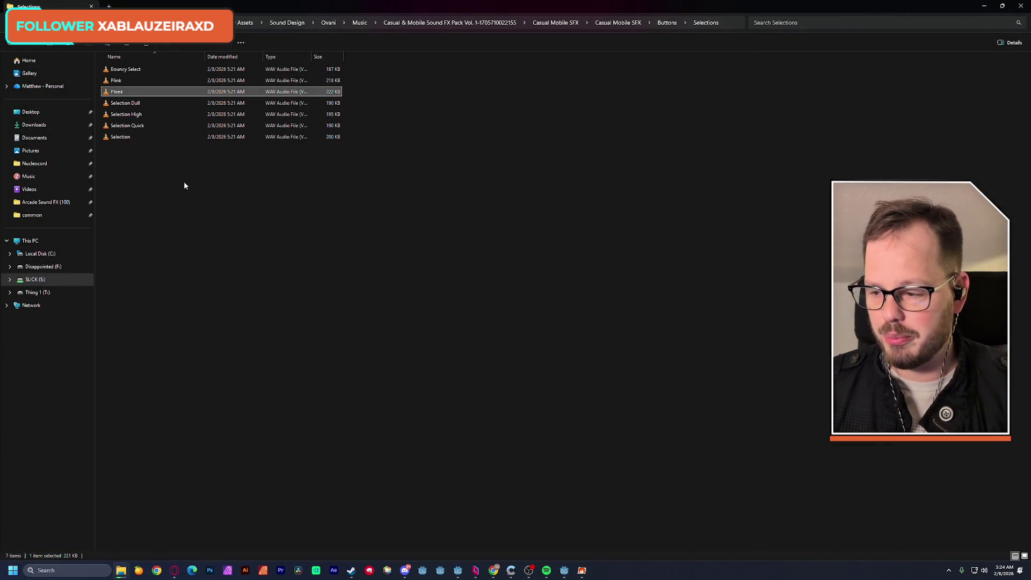
pyautogui.press('Return')
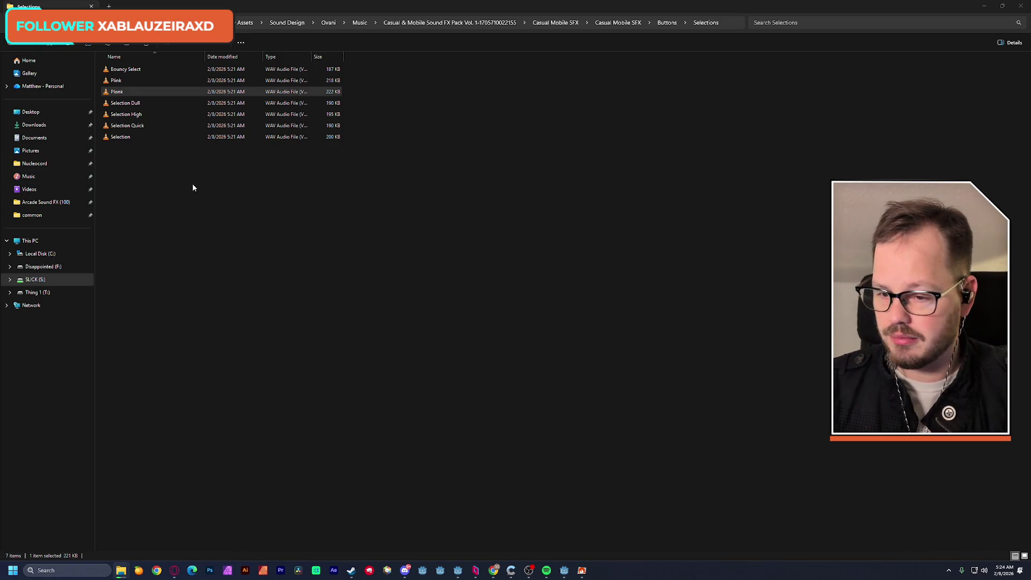
pyautogui.doubleClick(126, 105)
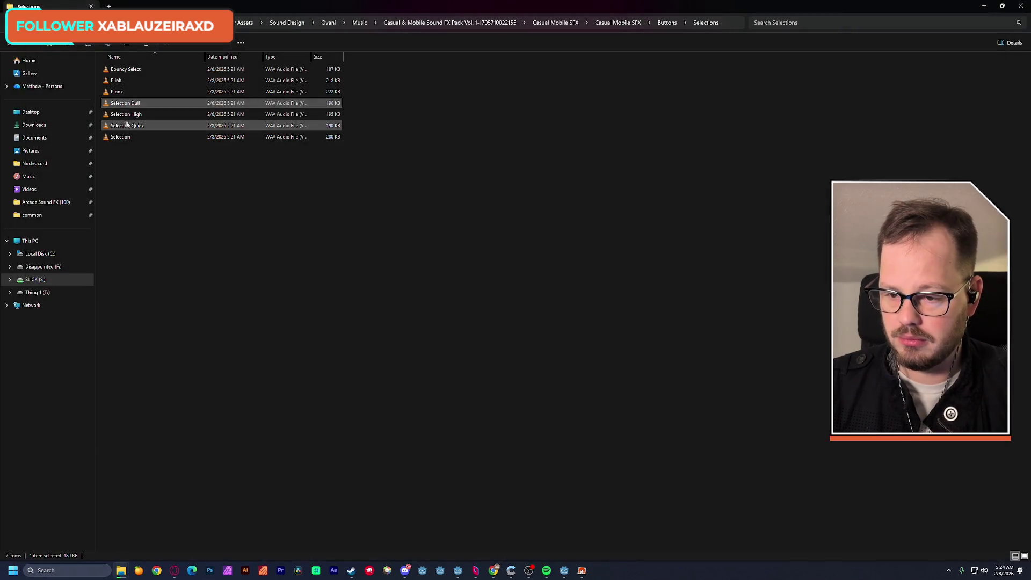
pyautogui.click(129, 115)
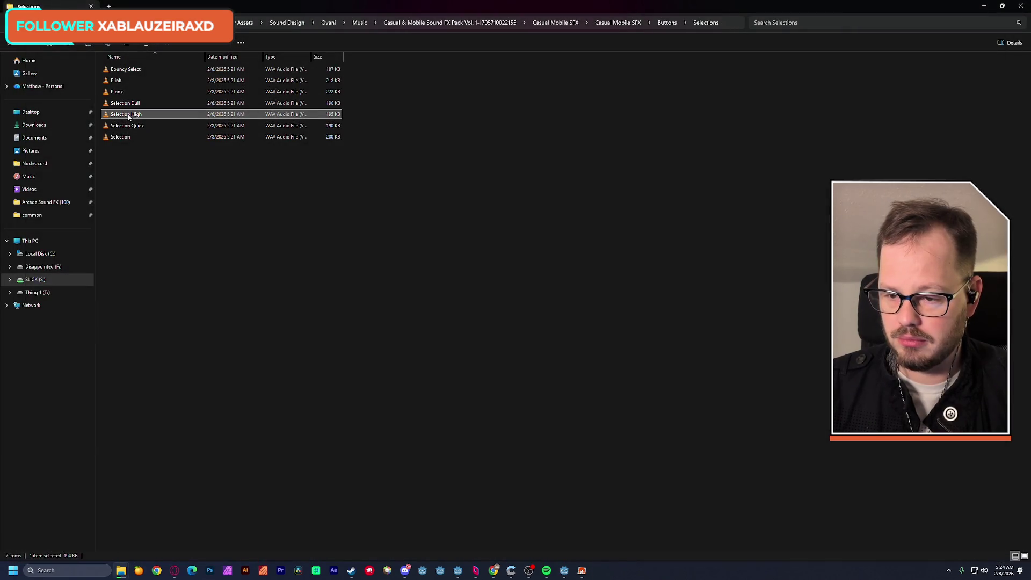
pyautogui.press('Return')
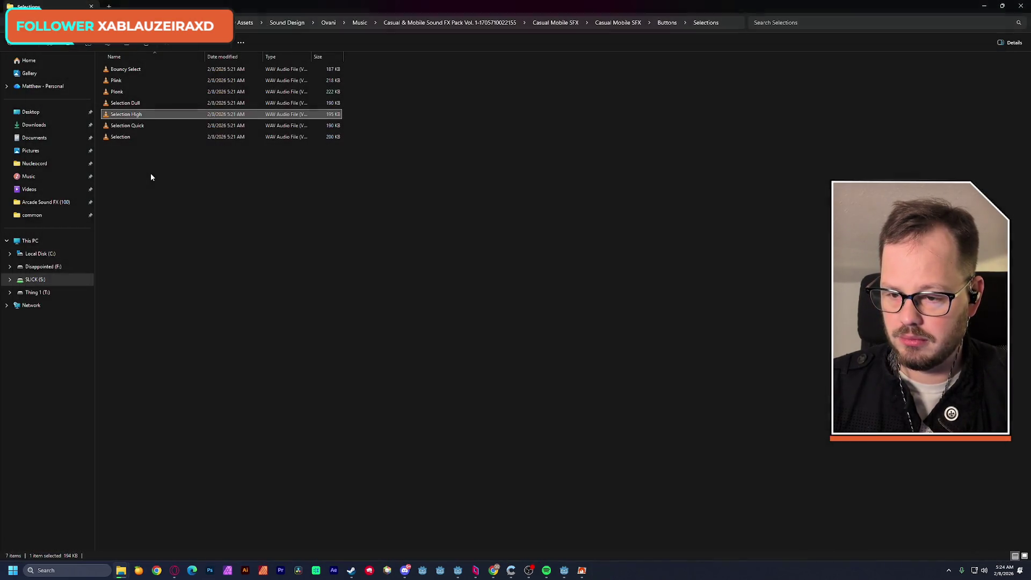
pyautogui.click(128, 125)
pyautogui.doubleClick(123, 137)
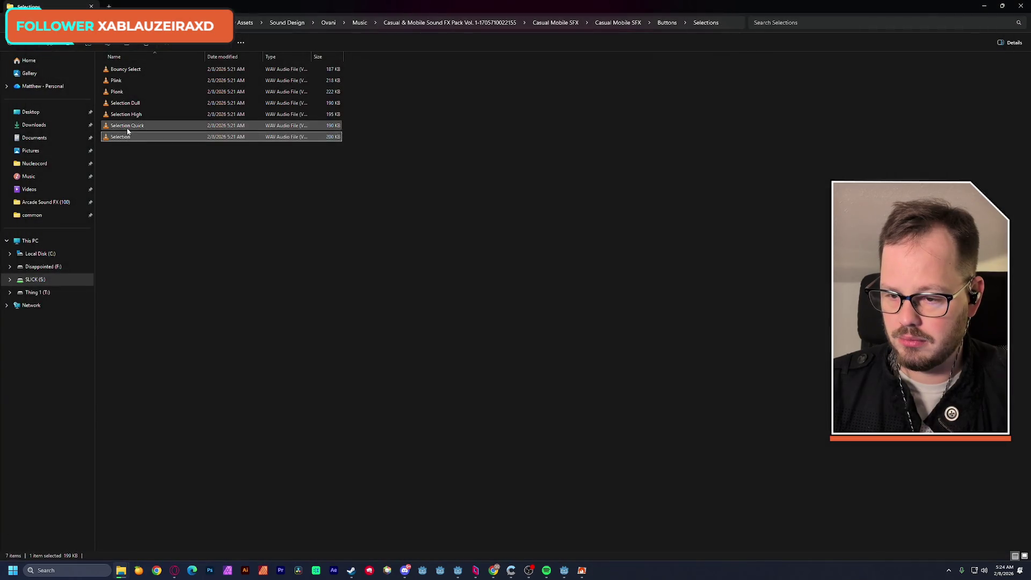
pyautogui.doubleClick(128, 125)
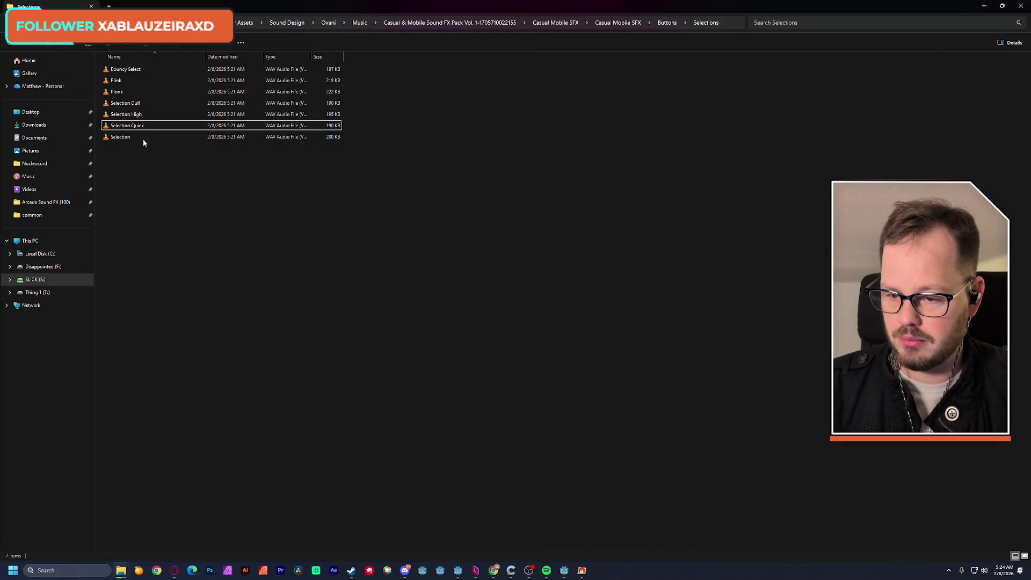
pyautogui.doubleClick(129, 113)
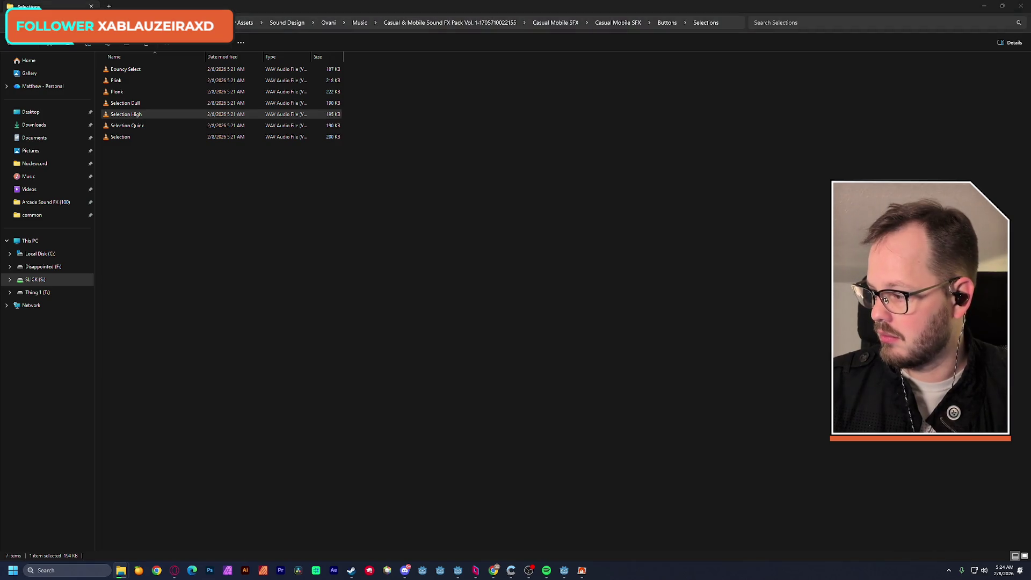
# Step: In Alerts > The Ugly, play the Aggressive Twinkle and Chain Puzzle Alert sounds
pyautogui.click(169, 213)
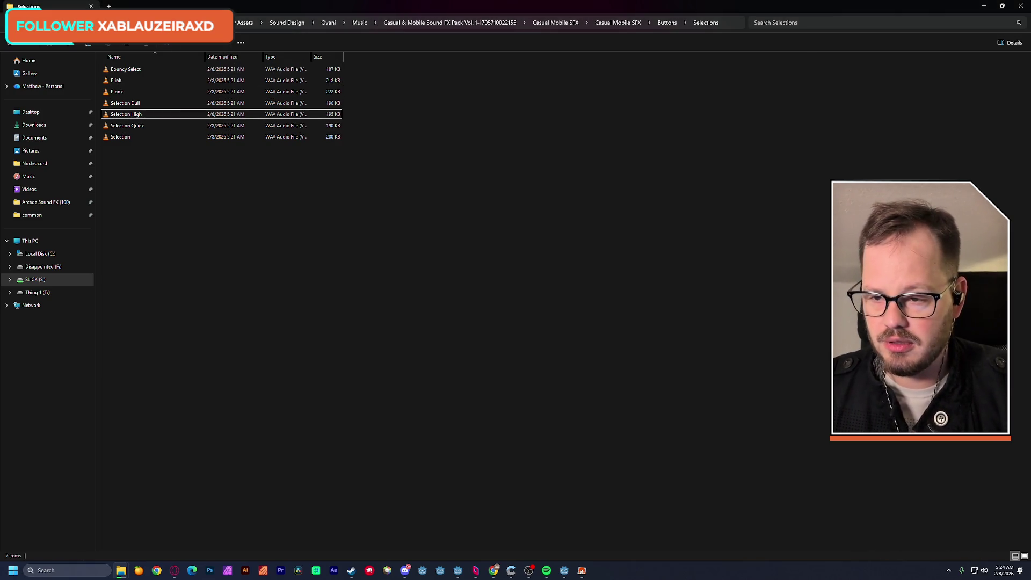
pyautogui.press('BackSpace')
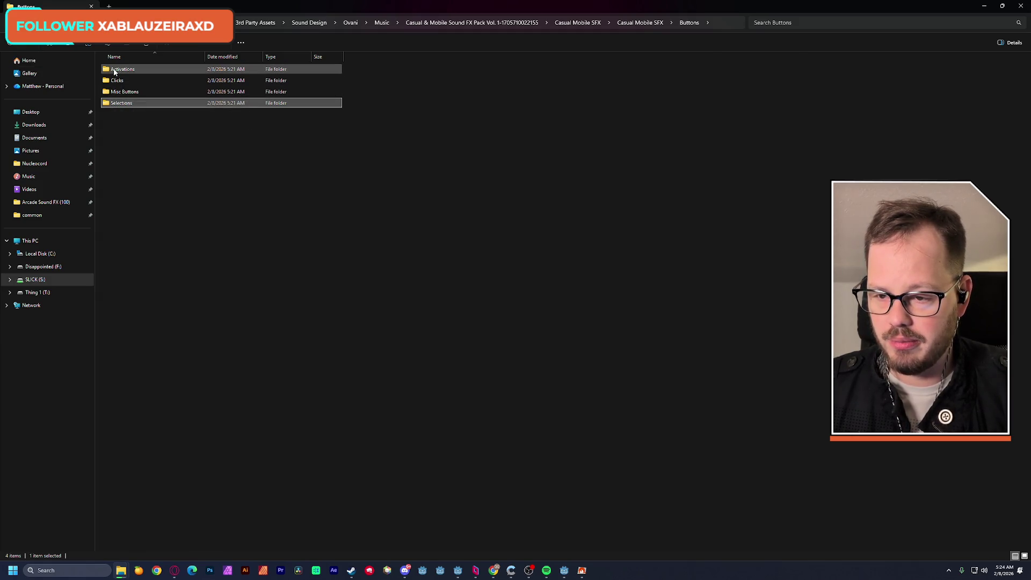
pyautogui.press('BackSpace')
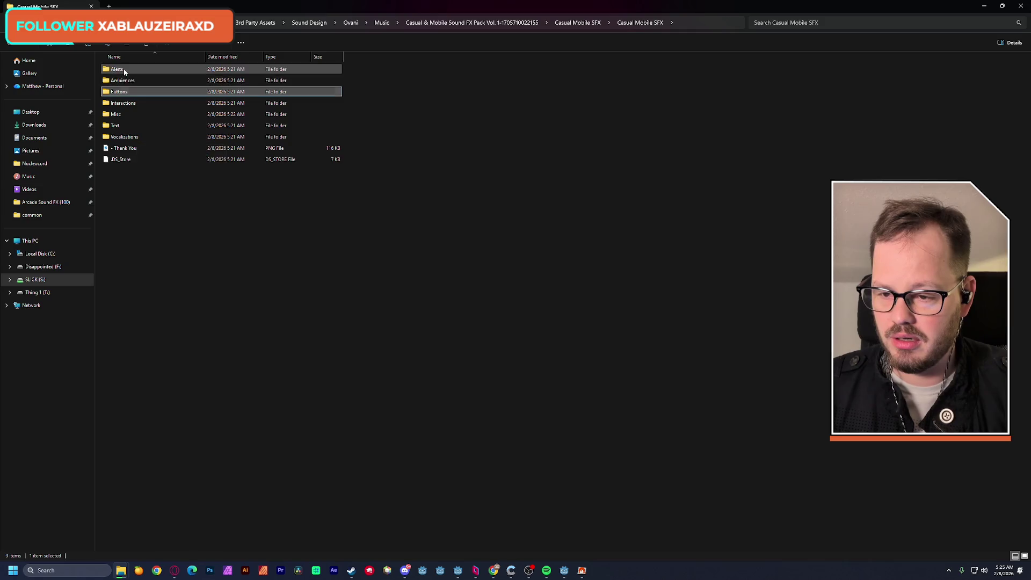
pyautogui.doubleClick(124, 69)
pyautogui.doubleClick(134, 103)
pyautogui.doubleClick(130, 71)
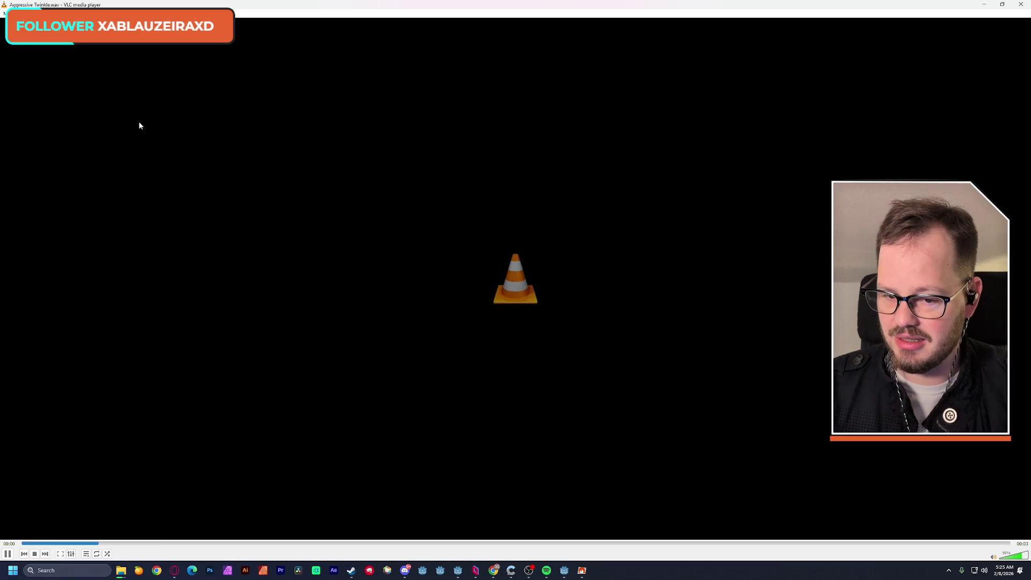
pyautogui.hotkey('alt', 'Tab')
pyautogui.doubleClick(134, 81)
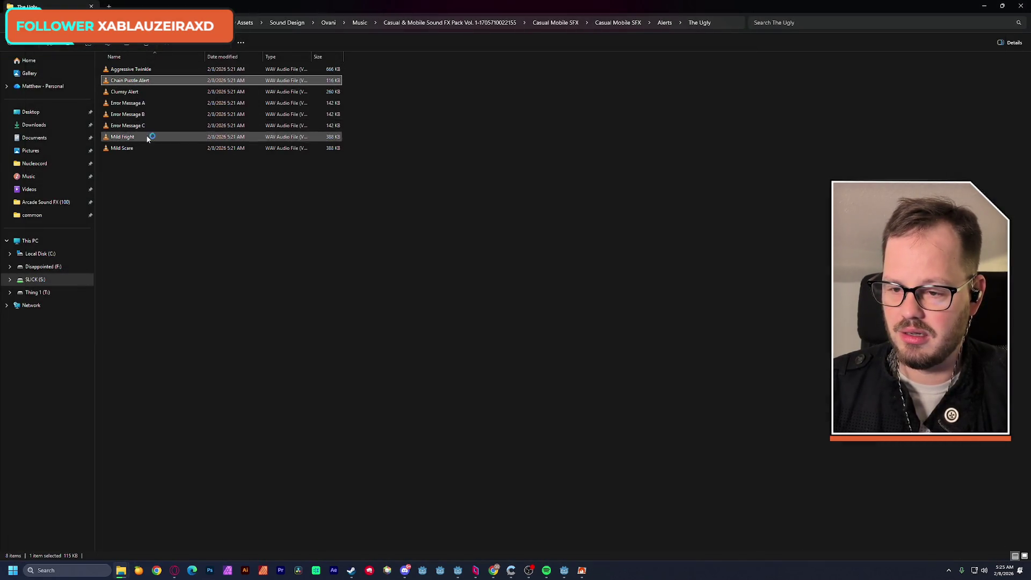
# Step: Return to the Casual & Mobile Sound FX Pack Vol. 1 folder and un-maximize the window
pyautogui.hotkey('alt', 'Tab')
pyautogui.press('BackSpace')
pyautogui.press('BackSpace')
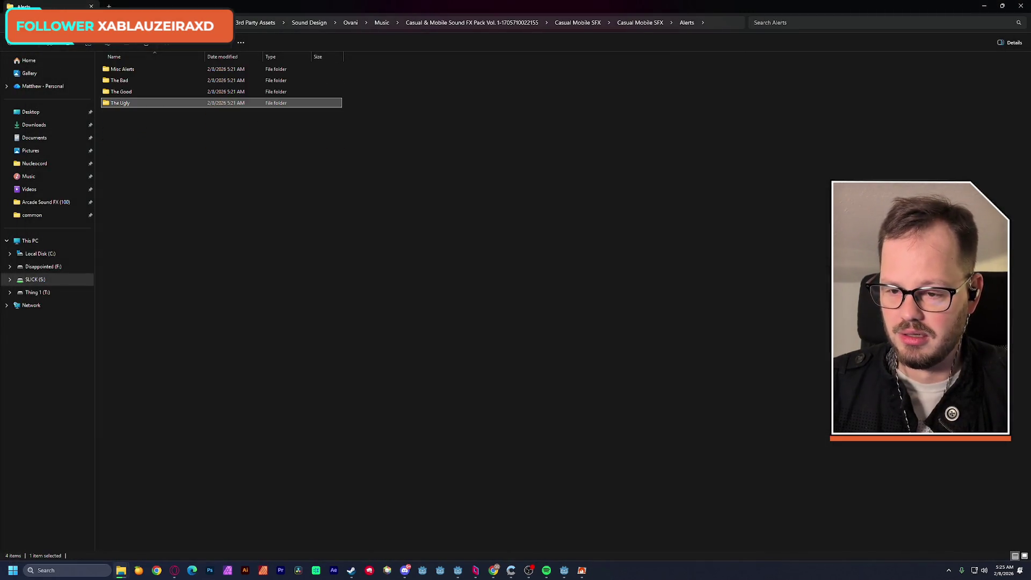
pyautogui.press('BackSpace')
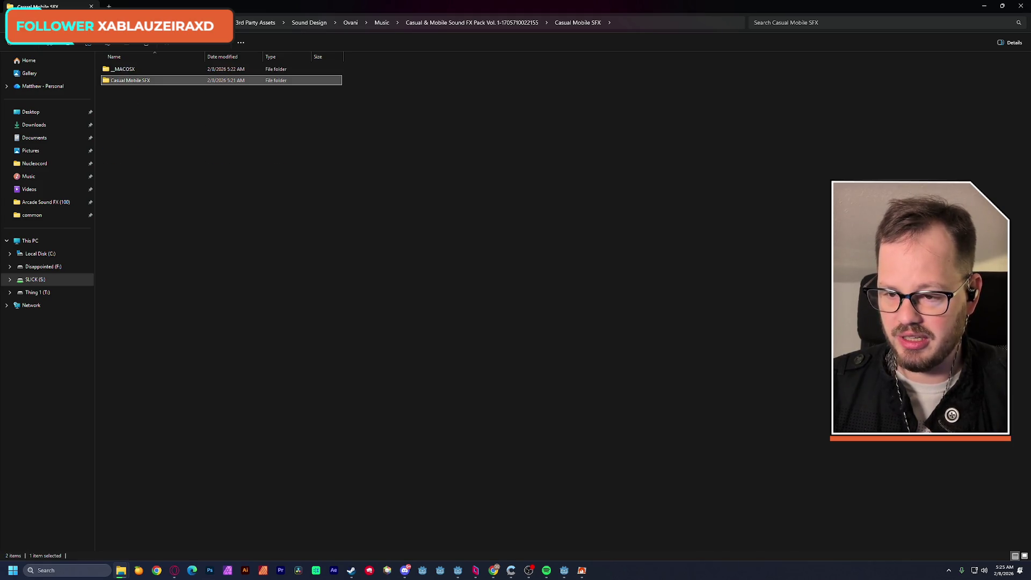
pyautogui.press('BackSpace')
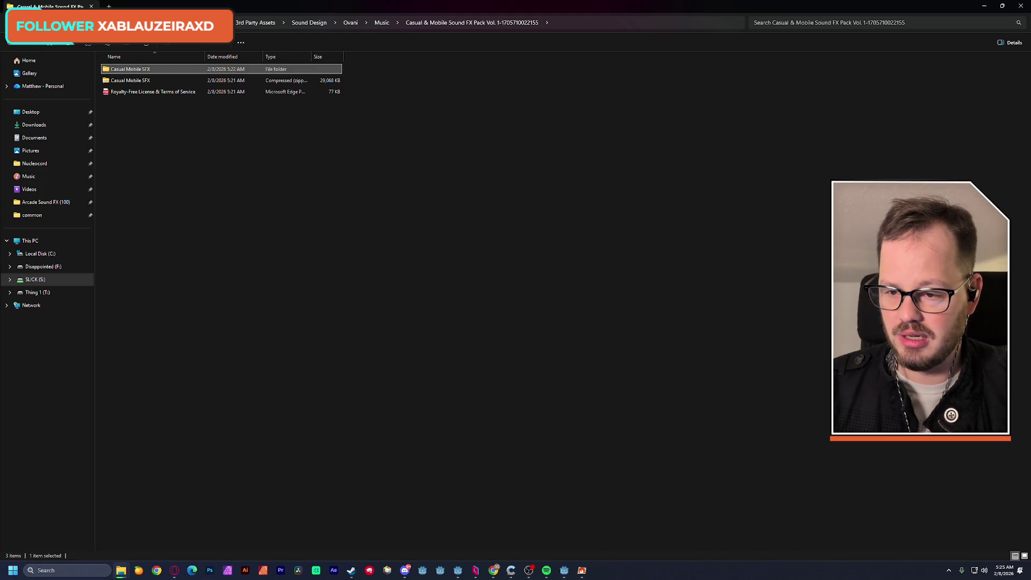
pyautogui.moveTo(299, 7)
pyautogui.mouseDown()
pyautogui.moveTo(402, 134)
pyautogui.moveTo(159, 134)
pyautogui.moveTo(293, 137)
pyautogui.moveTo(356, 72)
pyautogui.mouseUp()
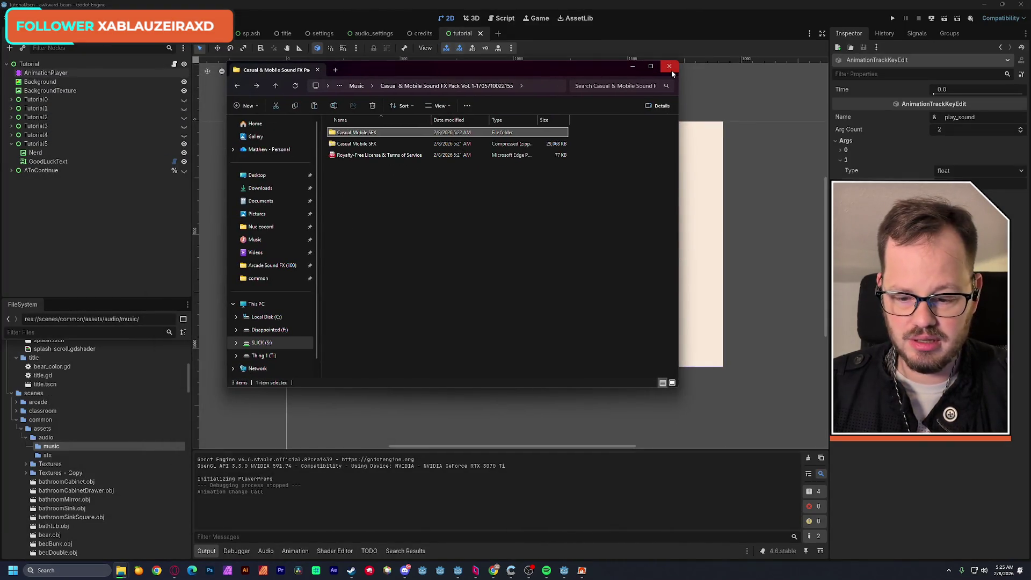
# Step: Minimize Godot, go up to the Music folder and open Casual Music Pack Vol 2
pyautogui.click(984, 4)
pyautogui.moveTo(577, 80)
pyautogui.mouseDown()
pyautogui.moveTo(774, 73)
pyautogui.moveTo(786, 147)
pyautogui.moveTo(593, 86)
pyautogui.moveTo(468, 86)
pyautogui.mouseUp()
pyautogui.doubleClick(402, 74)
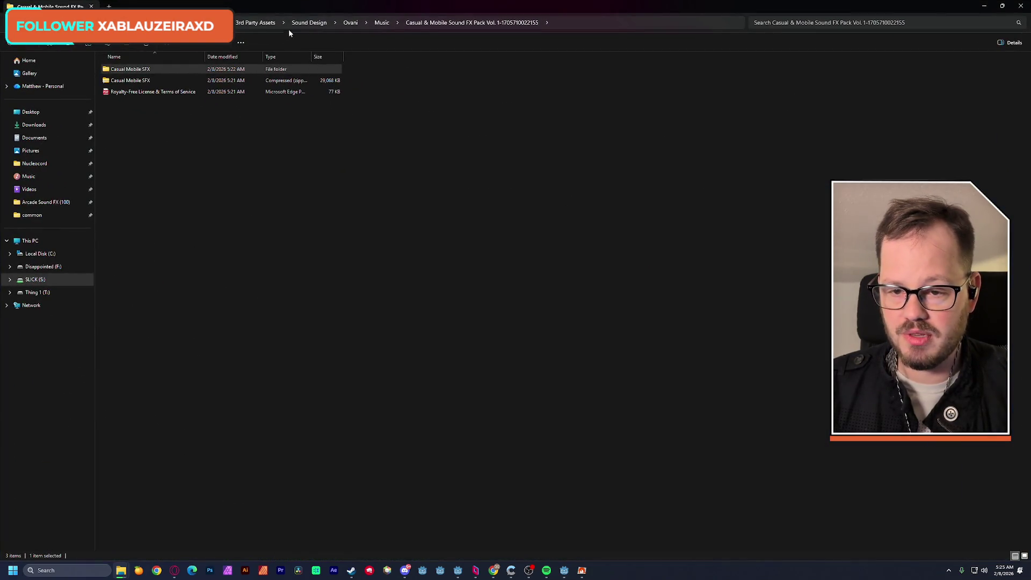
pyautogui.click(380, 22)
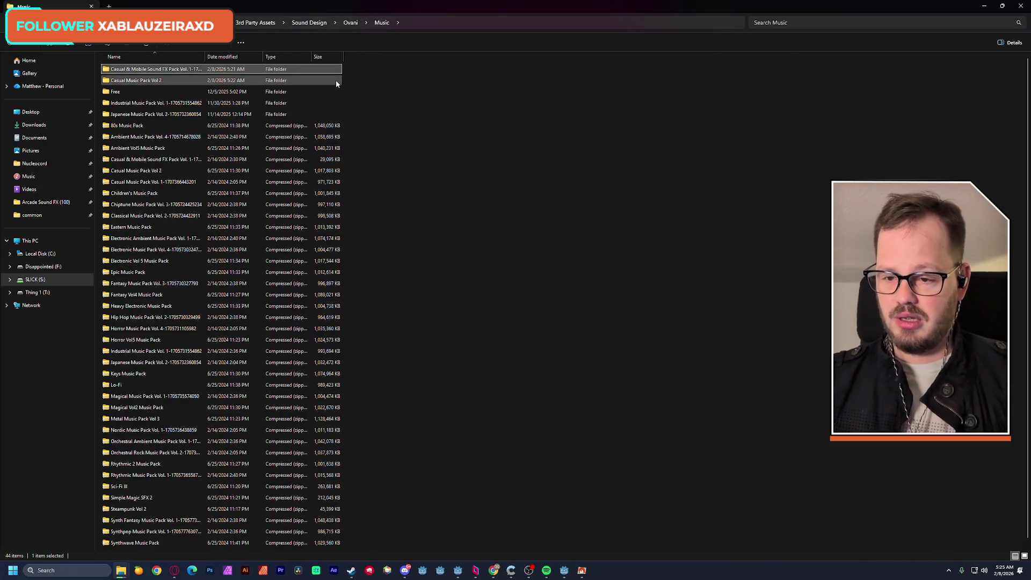
pyautogui.doubleClick(148, 82)
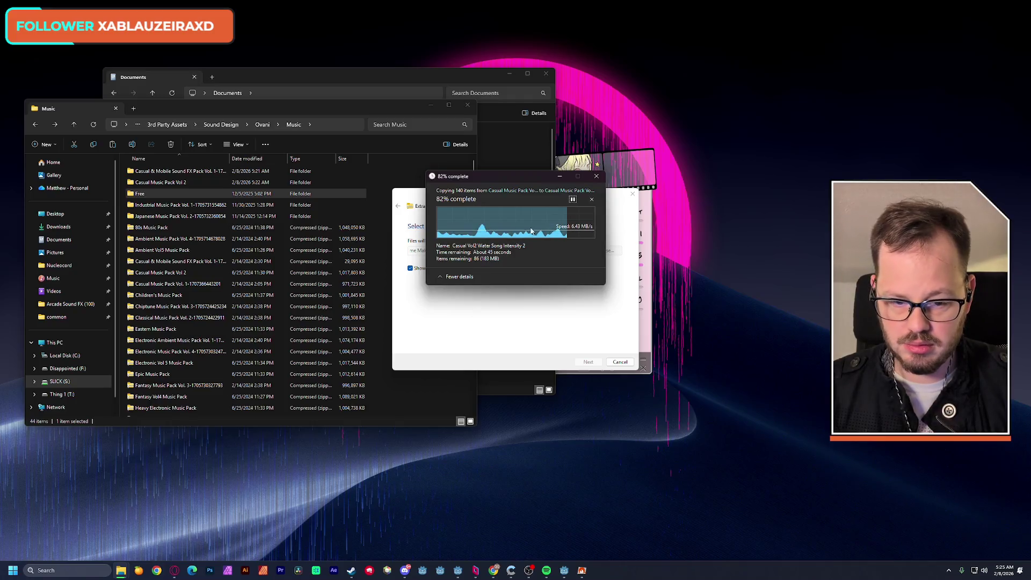
# Step: Close the extra Documents window and move the Music window to the top-left
pyautogui.moveTo(229, 115)
pyautogui.mouseDown()
pyautogui.moveTo(321, 190)
pyautogui.moveTo(563, 193)
pyautogui.moveTo(350, 176)
pyautogui.moveTo(275, 182)
pyautogui.mouseUp()
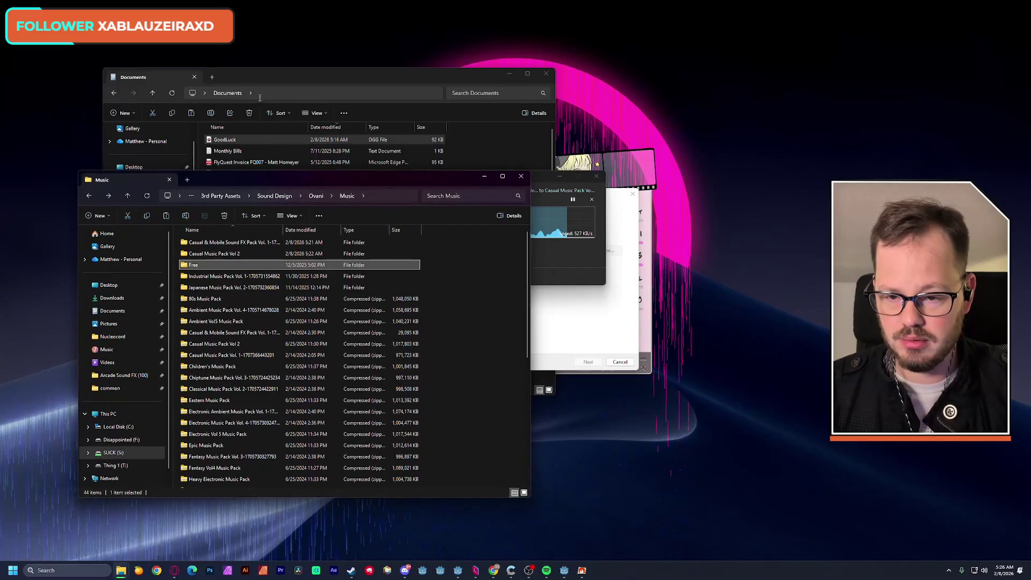
pyautogui.click(260, 76)
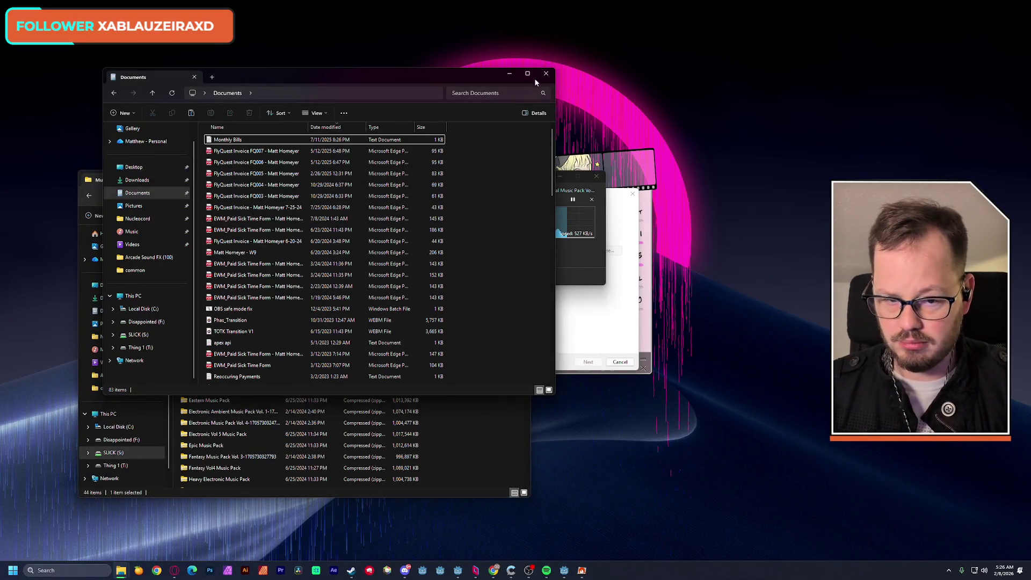
pyautogui.click(546, 73)
pyautogui.moveTo(305, 177)
pyautogui.mouseDown()
pyautogui.moveTo(291, 48)
pyautogui.moveTo(271, 49)
pyautogui.mouseUp()
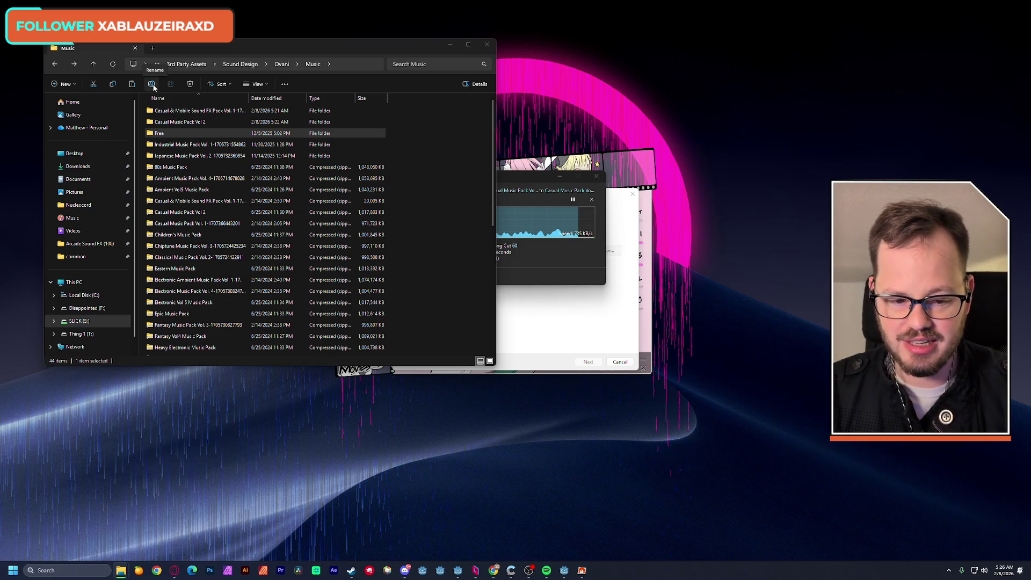
# Step: Minimize Tsugi, let the Casual Music Pack Vol 2 extraction finish, and move its folder window aside
pyautogui.click(645, 337)
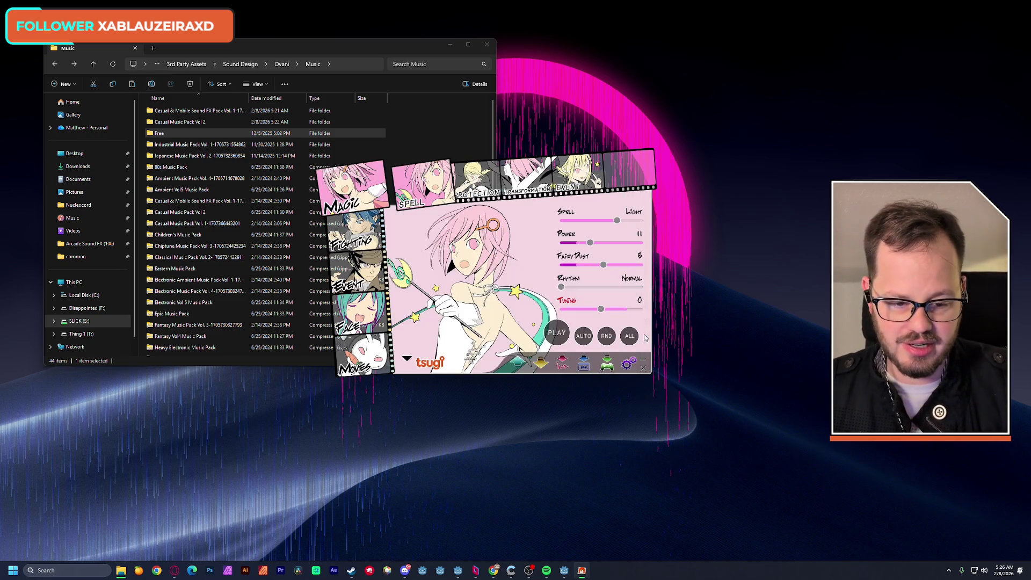
pyautogui.click(643, 364)
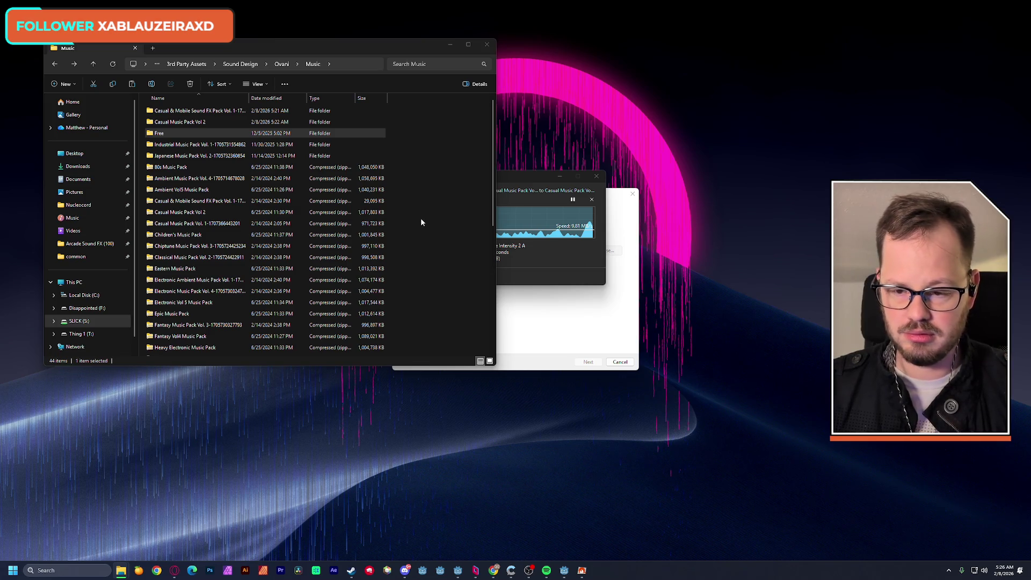
pyautogui.click(561, 257)
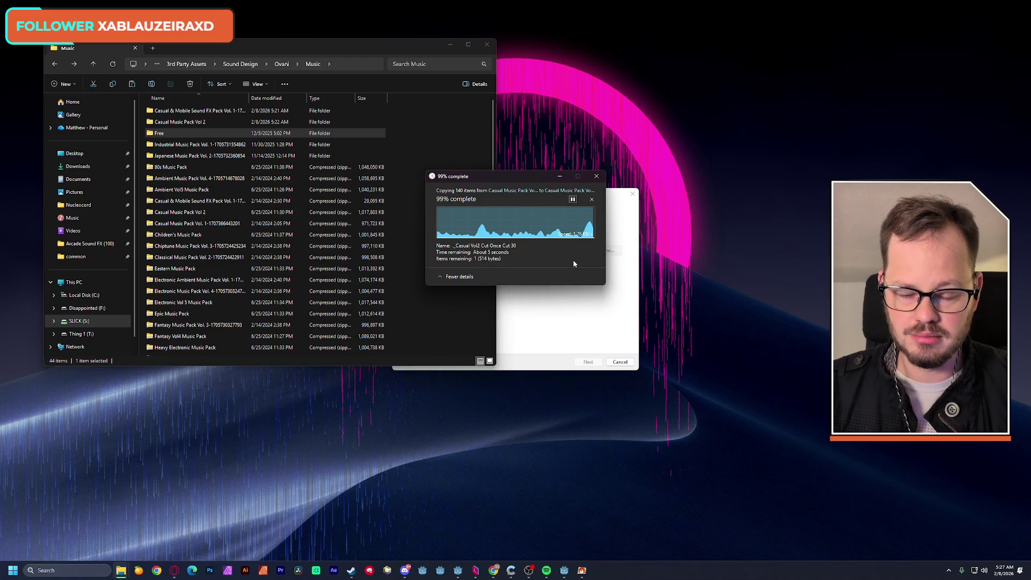
pyautogui.moveTo(253, 59)
pyautogui.mouseDown()
pyautogui.moveTo(353, 85)
pyautogui.moveTo(520, 102)
pyautogui.mouseUp()
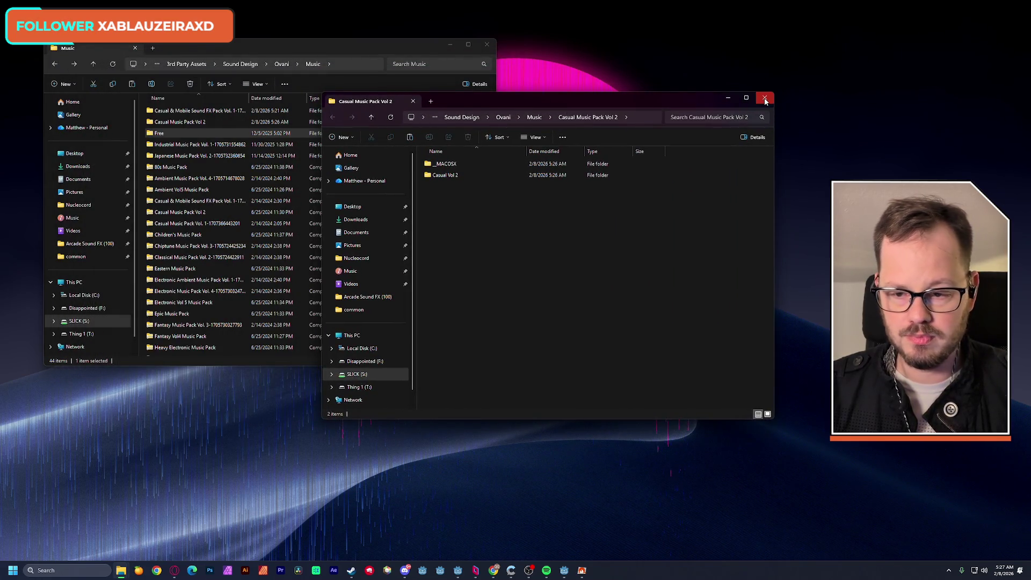
# Step: Close the extracted folder window and browse Casual Music Pack Vol 2 > Casual Vol 2, returning to Music
pyautogui.click(766, 100)
pyautogui.click(195, 47)
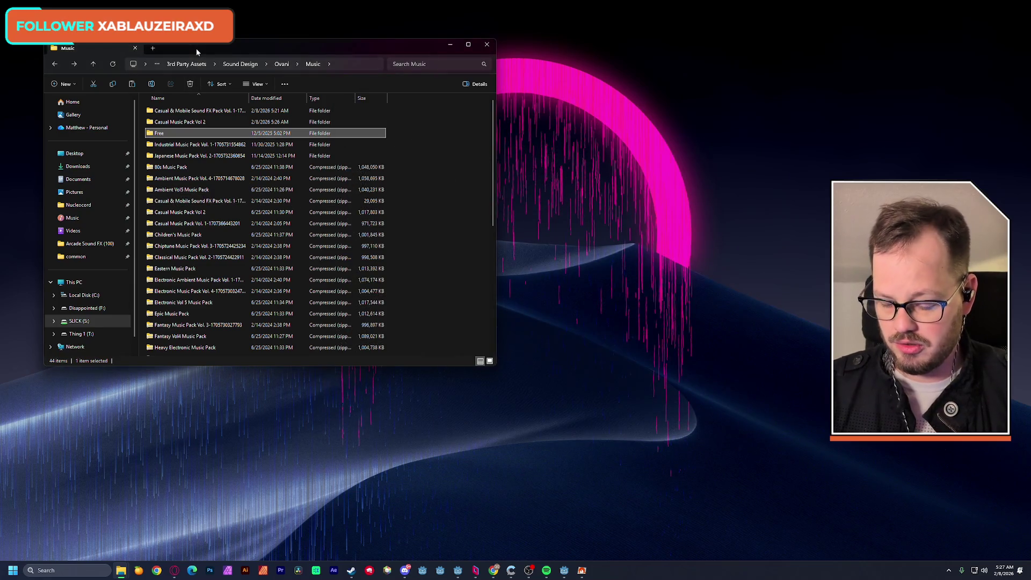
pyautogui.doubleClick(192, 123)
pyautogui.doubleClick(183, 122)
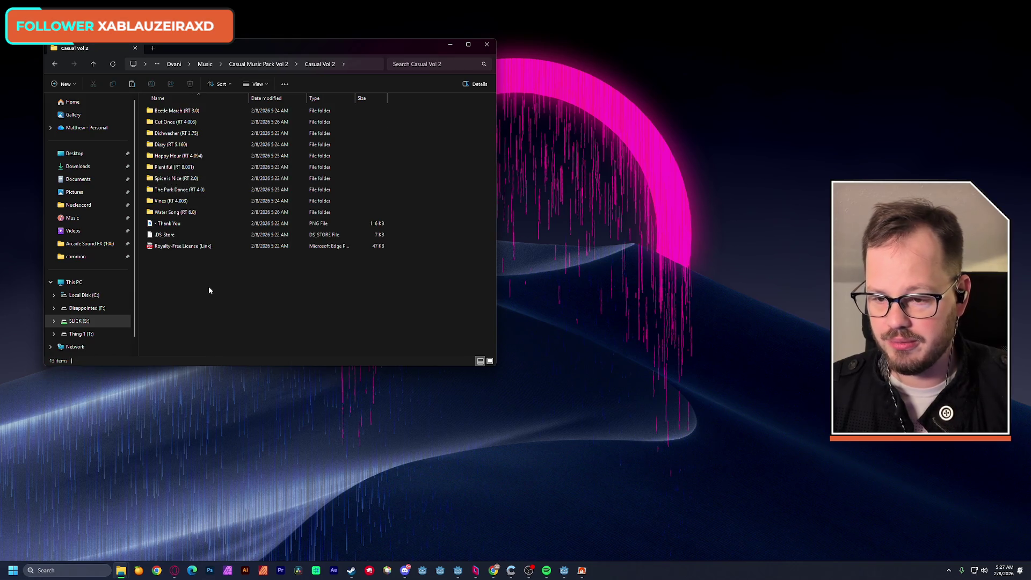
pyautogui.click(56, 65)
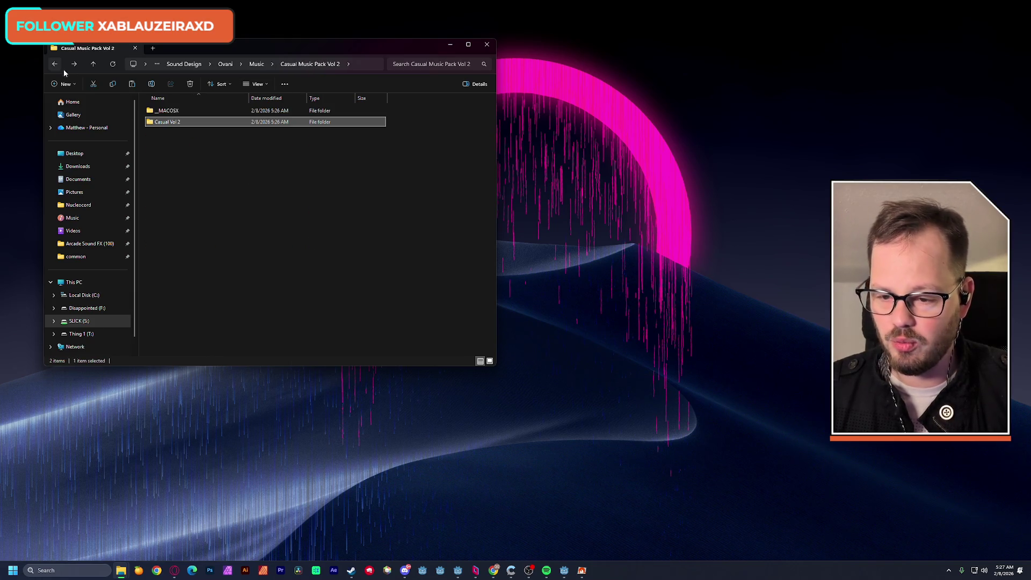
pyautogui.click(56, 65)
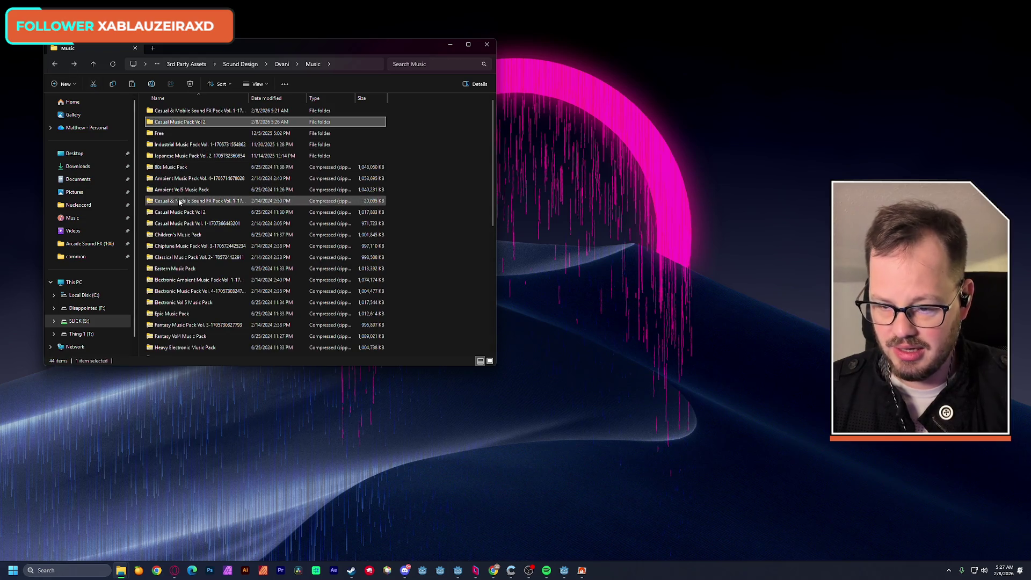
# Step: Extract all of the Children's Music Pack zip, then reopen Casual Music Pack Vol 2
pyautogui.doubleClick(194, 235)
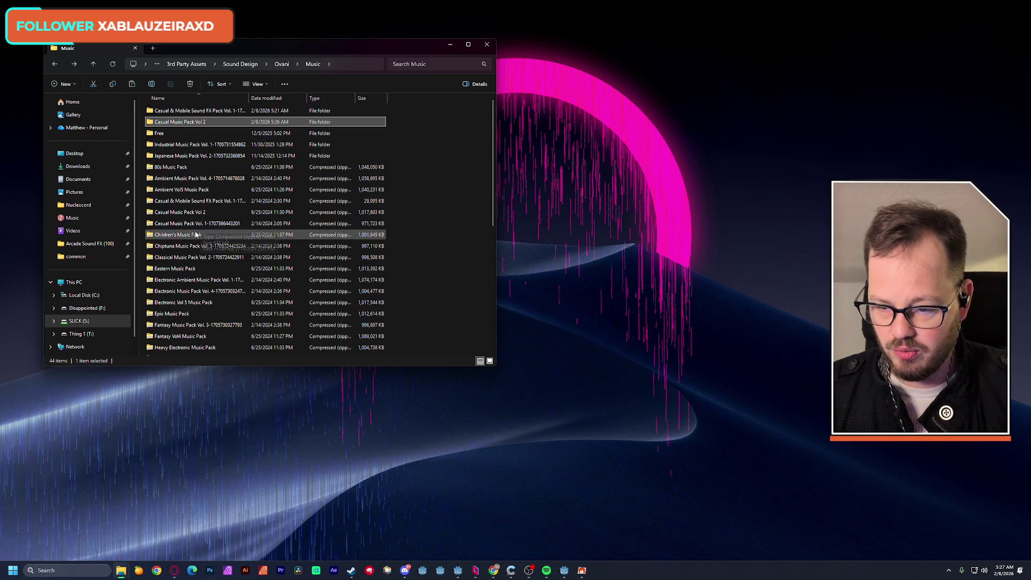
pyautogui.click(533, 291)
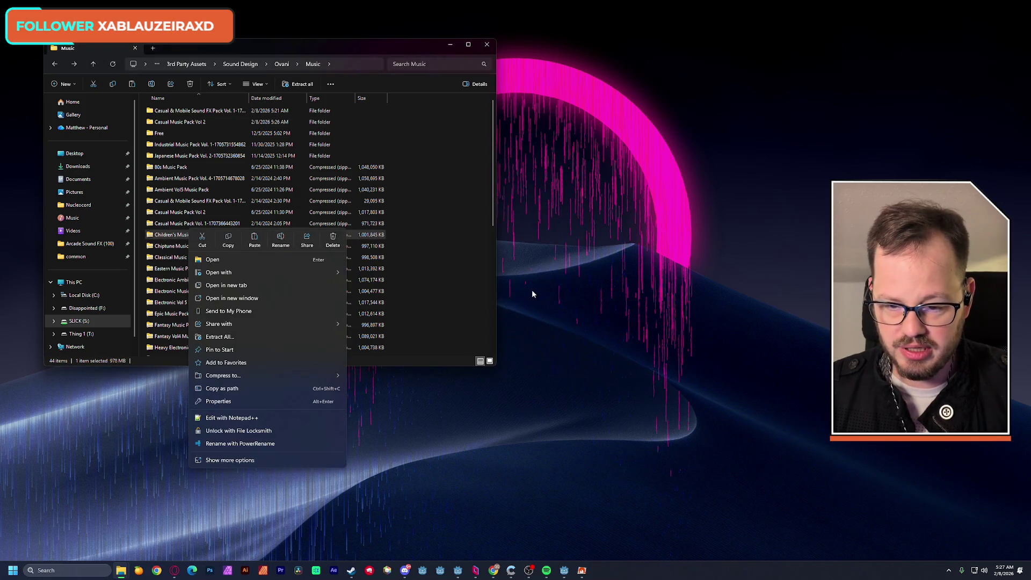
pyautogui.click(225, 336)
pyautogui.click(588, 362)
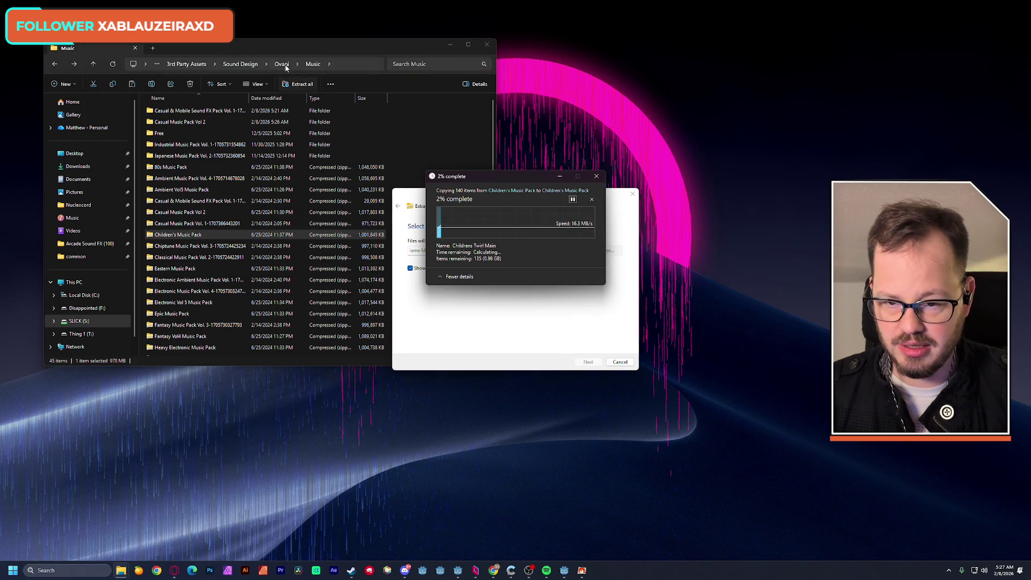
pyautogui.click(270, 48)
pyautogui.doubleClick(176, 122)
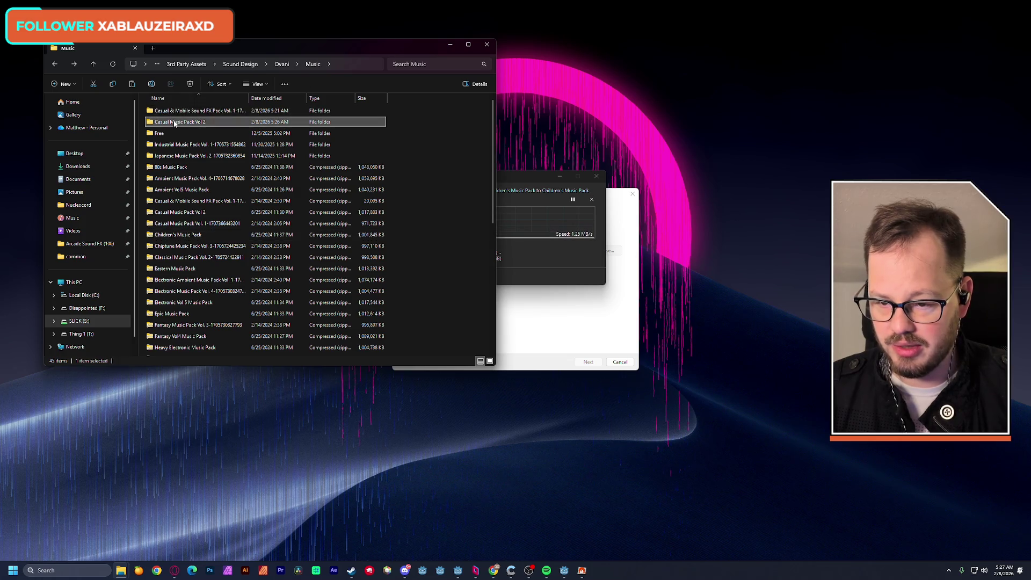
# Step: In Casual Vol 2, preview the Water Song and Vines Main tracks in VLC
pyautogui.doubleClick(164, 122)
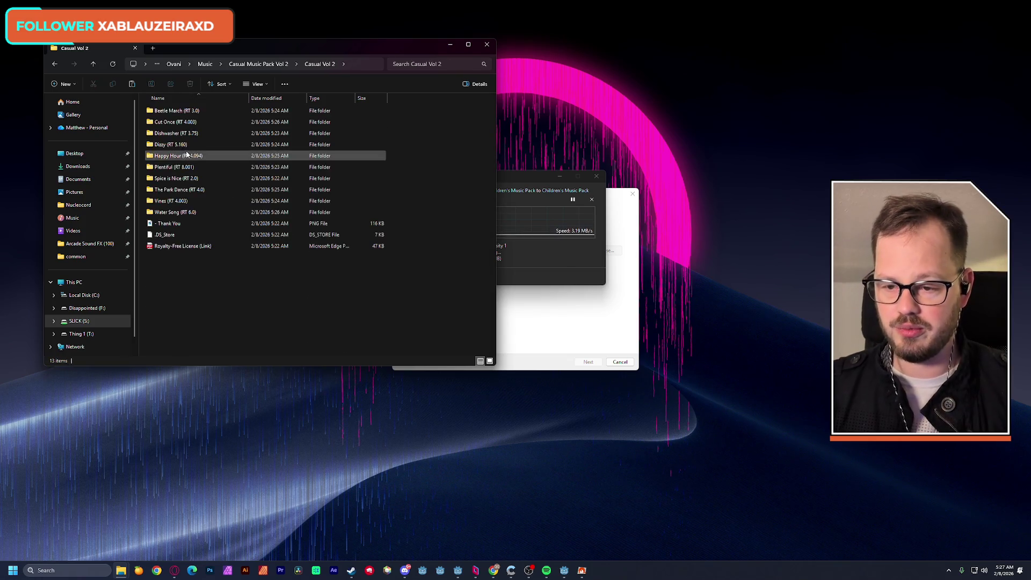
pyautogui.doubleClick(177, 214)
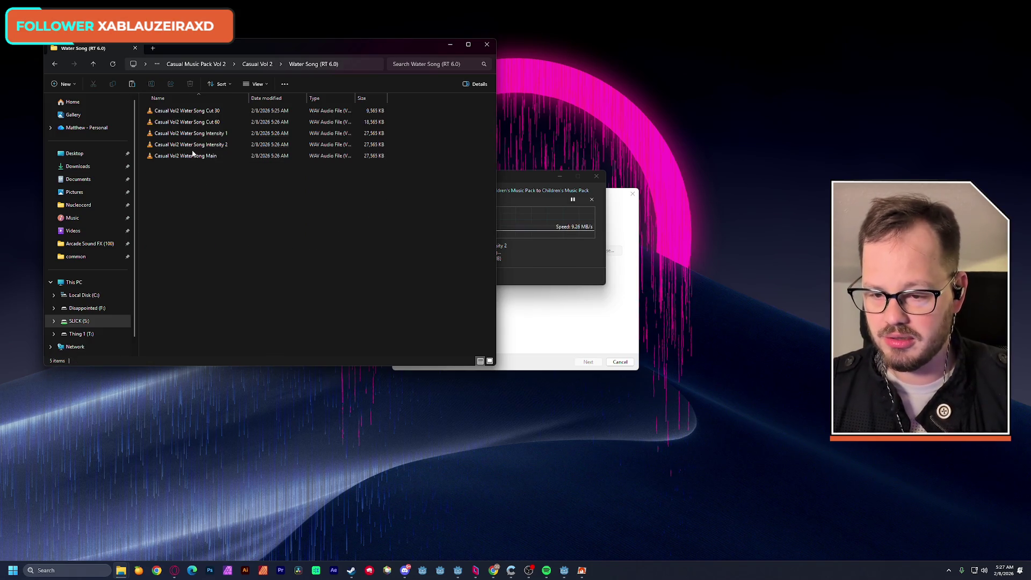
pyautogui.doubleClick(176, 156)
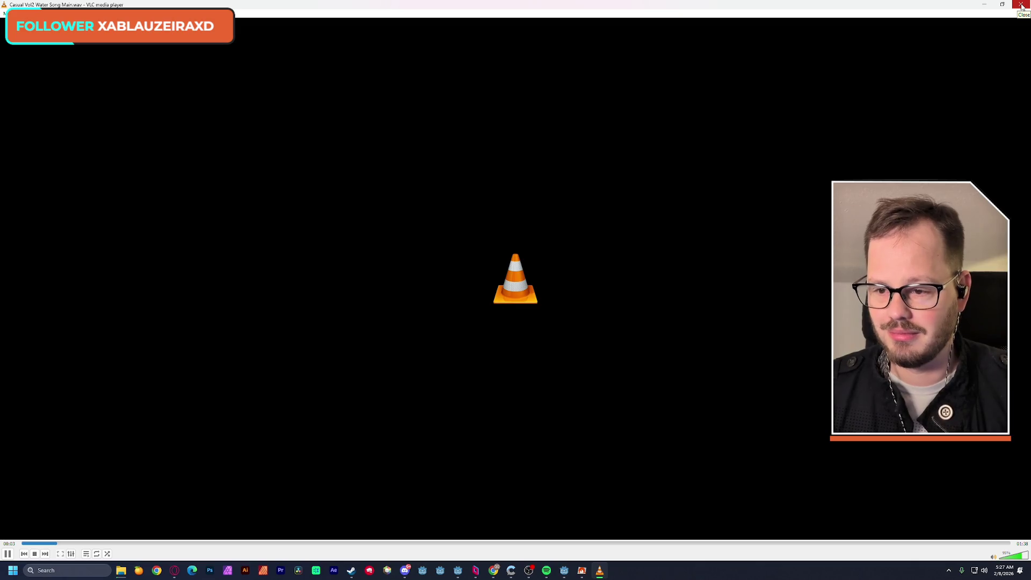
pyautogui.click(1023, 5)
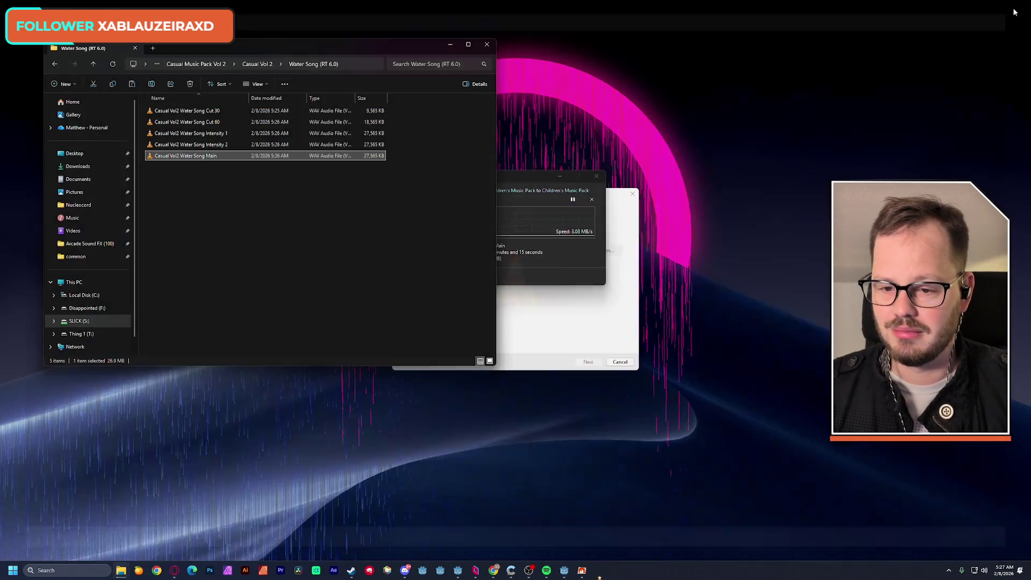
pyautogui.click(262, 66)
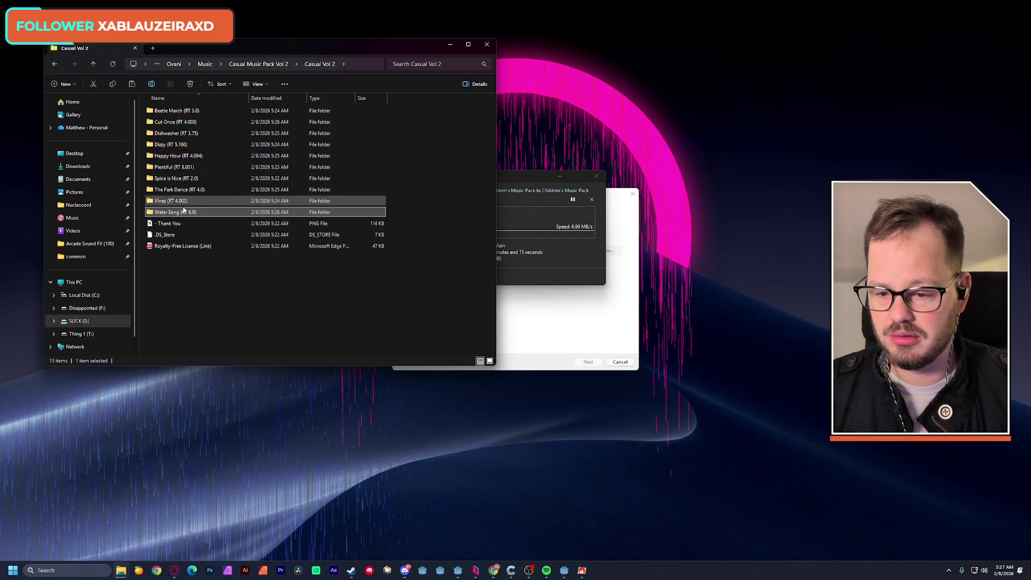
pyautogui.doubleClick(176, 203)
pyautogui.doubleClick(172, 157)
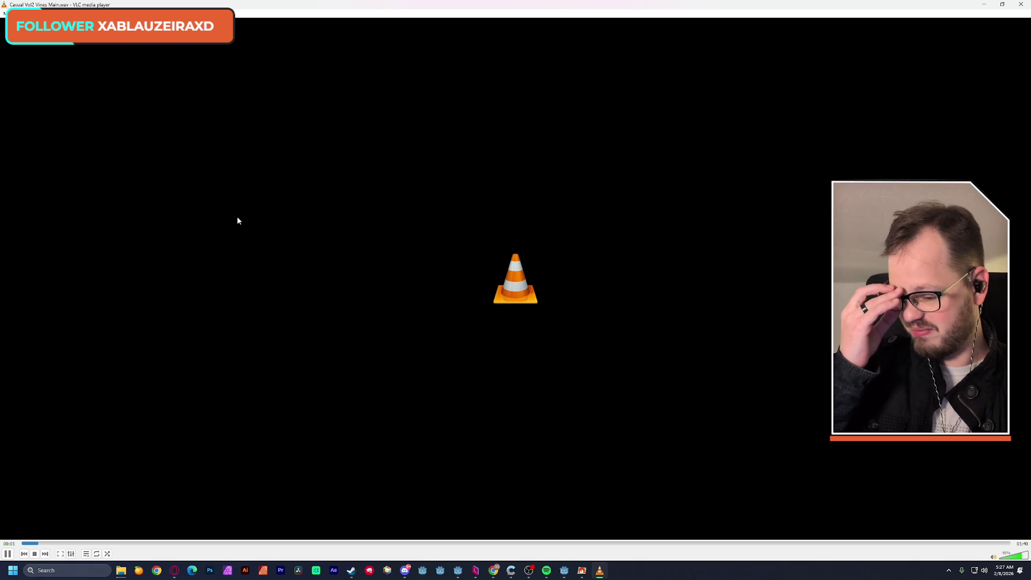
pyautogui.click(1021, 4)
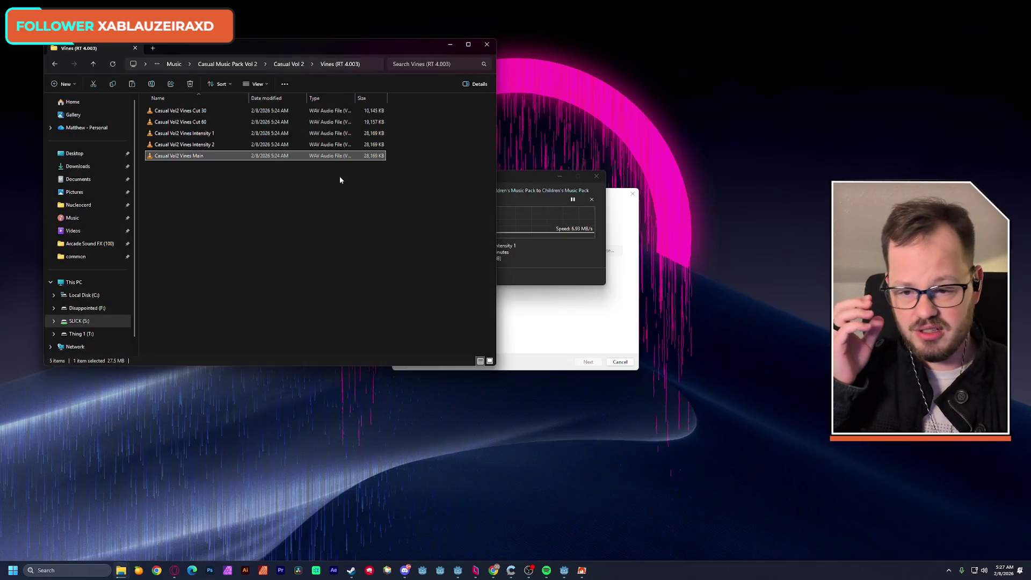
pyautogui.click(294, 65)
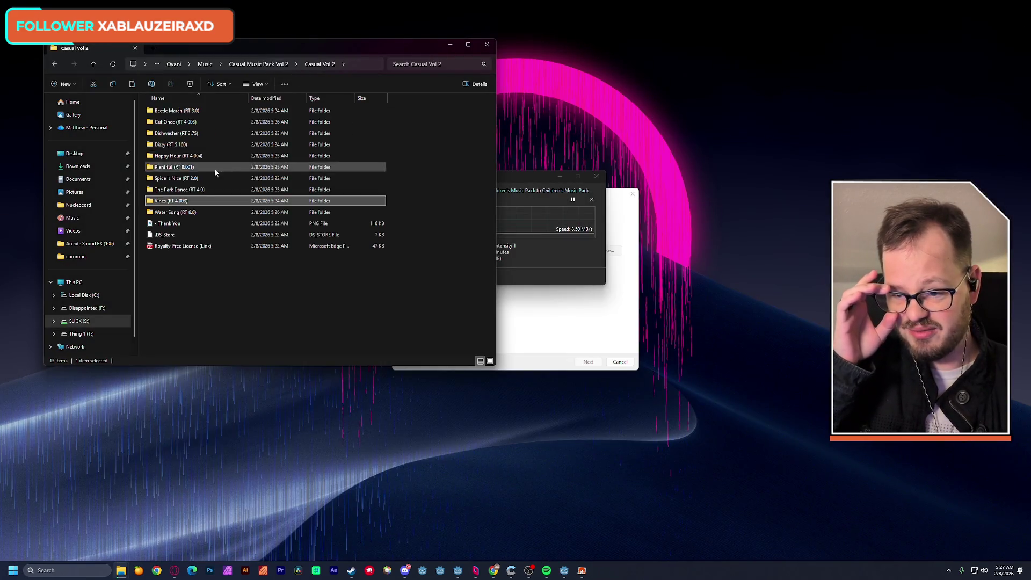
# Step: Preview The Park Dance and Spice is Nice Main tracks in VLC
pyautogui.doubleClick(184, 190)
pyautogui.doubleClick(196, 155)
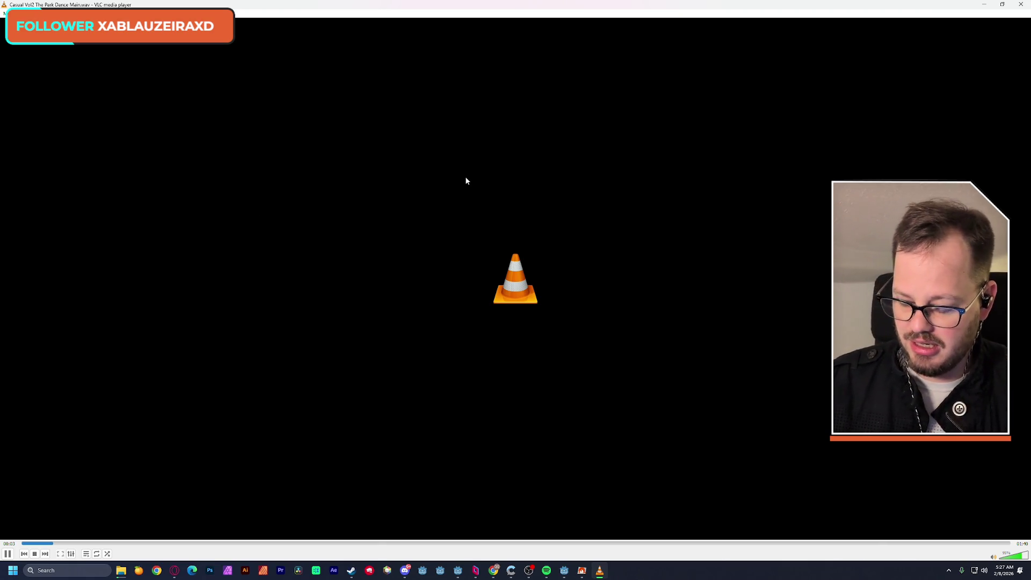
pyautogui.hotkey('alt', 'F4')
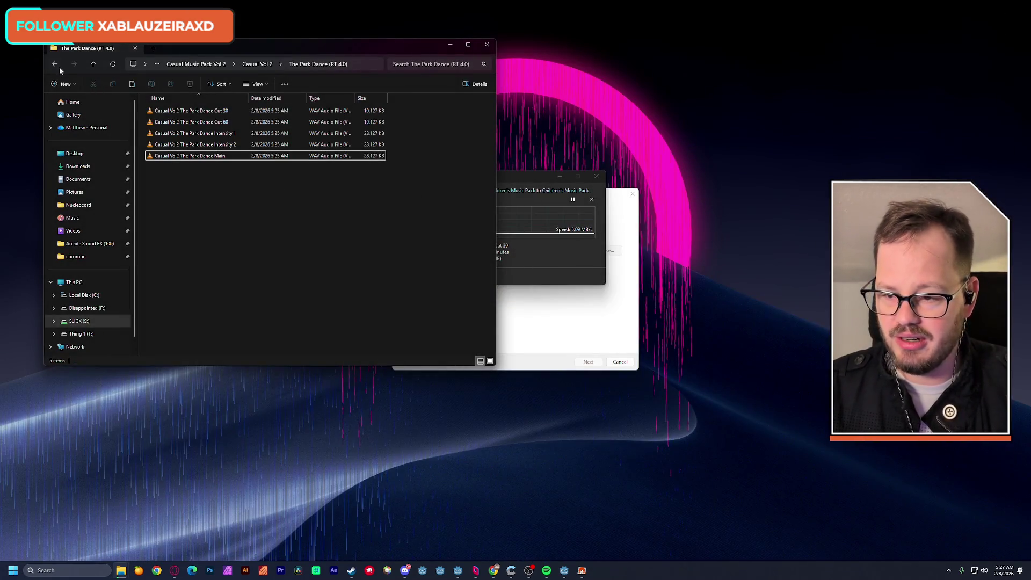
pyautogui.click(55, 63)
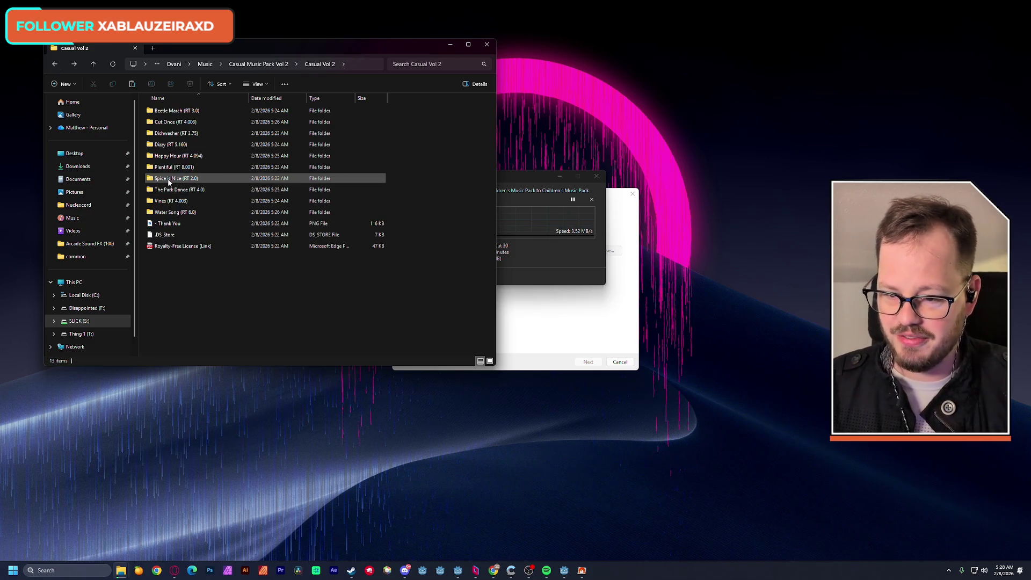
pyautogui.doubleClick(168, 179)
pyautogui.doubleClick(173, 156)
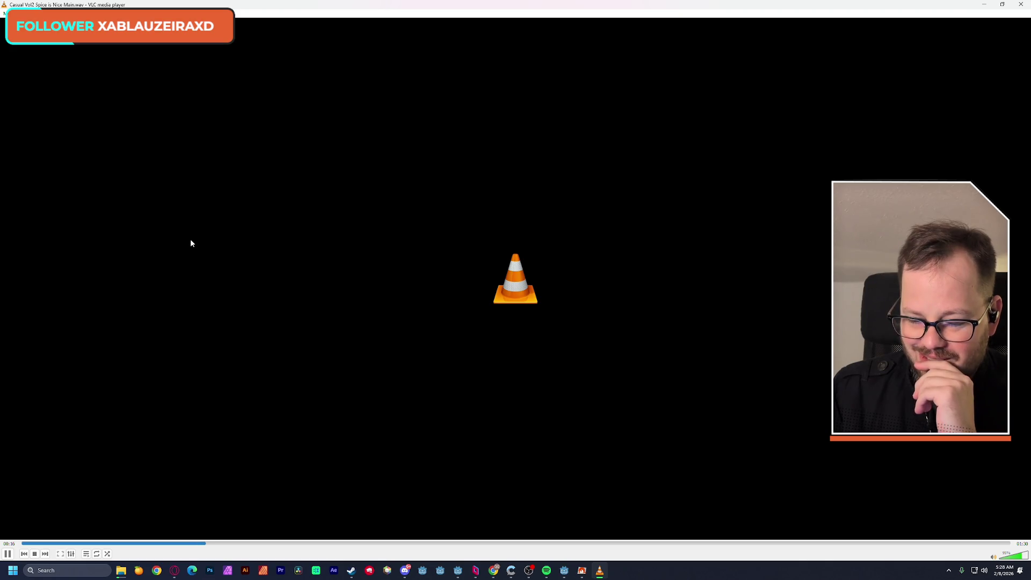
pyautogui.click(1020, 4)
# Step: Play Spice is Nice Intensity 1 and Intensity 2, then select its Main track and go up
pyautogui.click(231, 218)
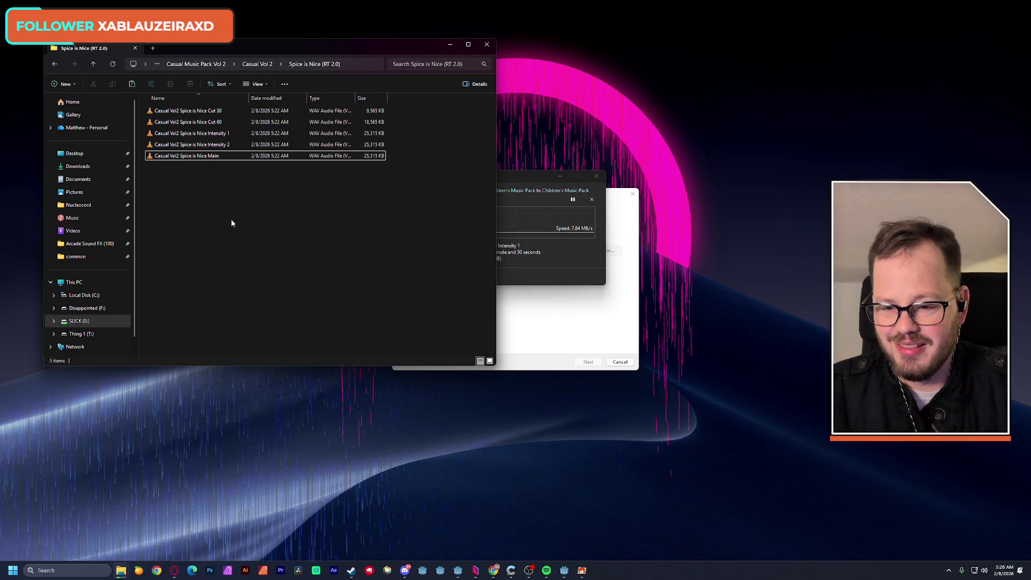
pyautogui.doubleClick(208, 133)
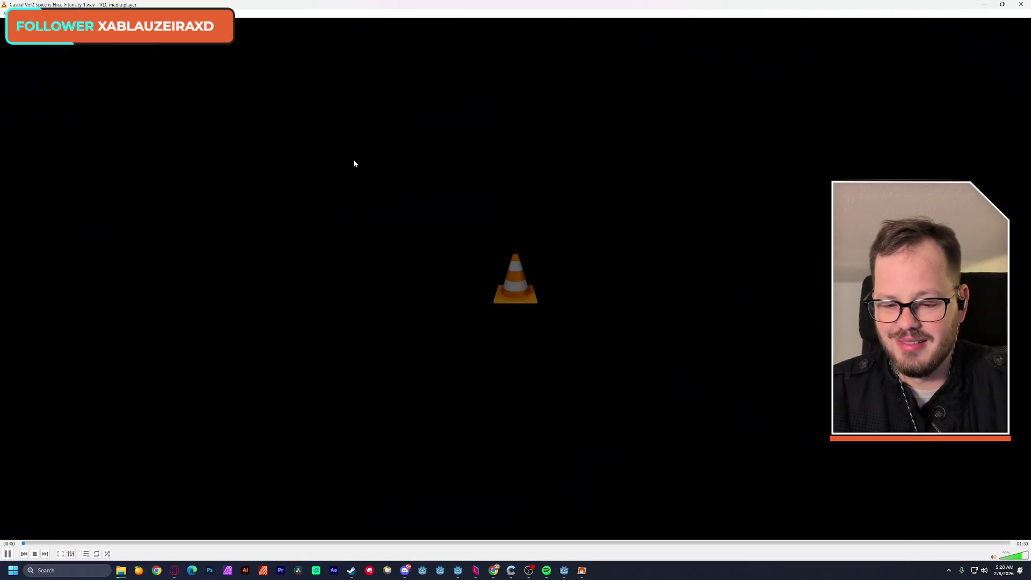
pyautogui.click(1020, 4)
pyautogui.press('Down')
pyautogui.press('Return')
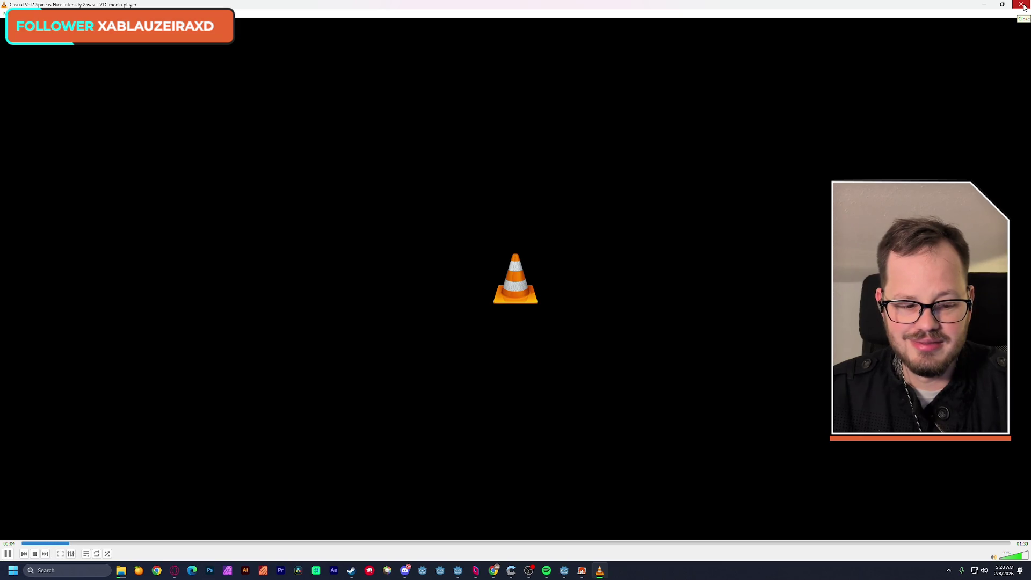
pyautogui.click(1021, 4)
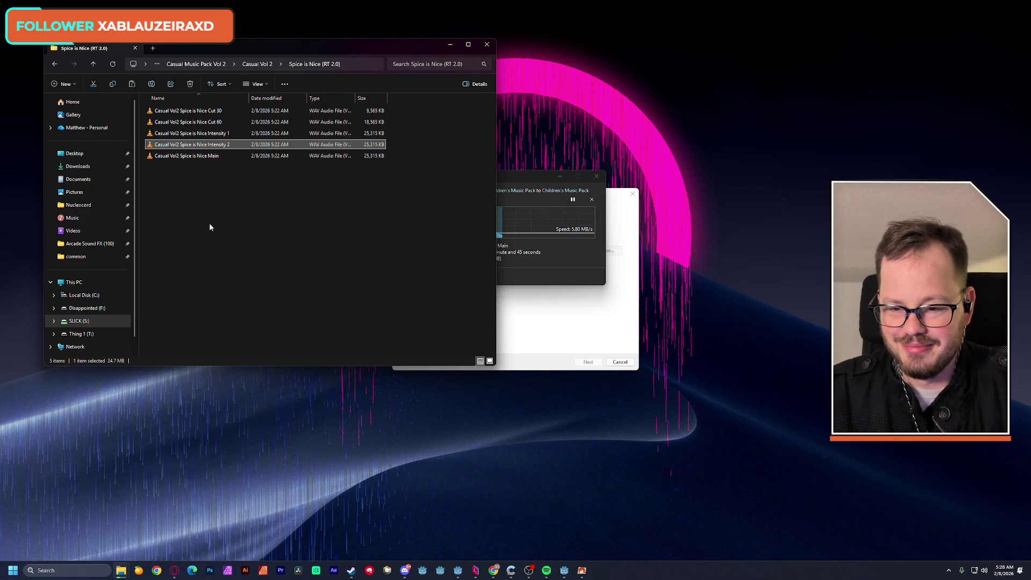
pyautogui.click(211, 195)
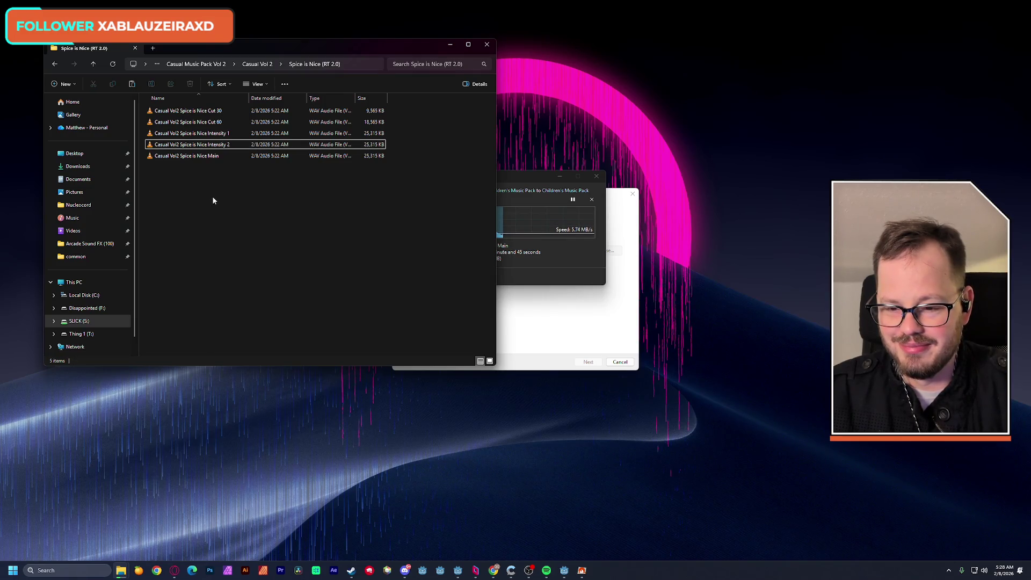
pyautogui.click(196, 160)
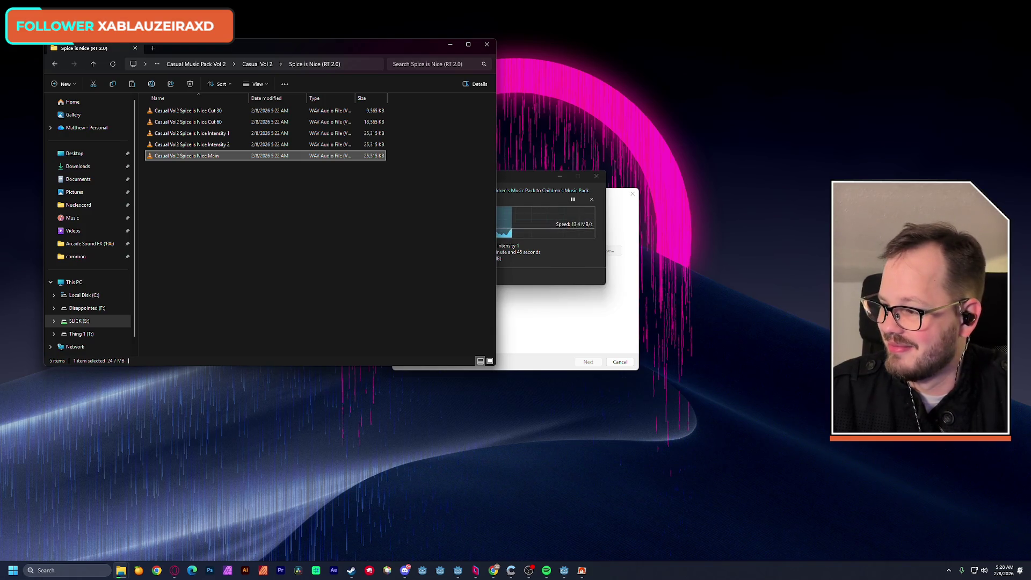
pyautogui.click(196, 206)
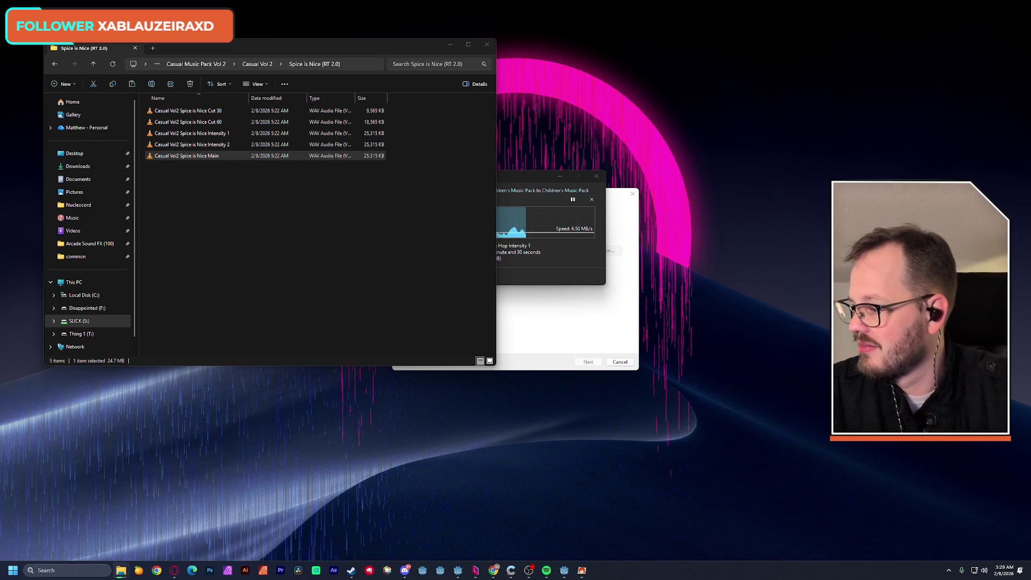
pyautogui.click(266, 65)
# Step: Listen to the Plentiful Main track, then return to Casual Vol 2
pyautogui.doubleClick(189, 167)
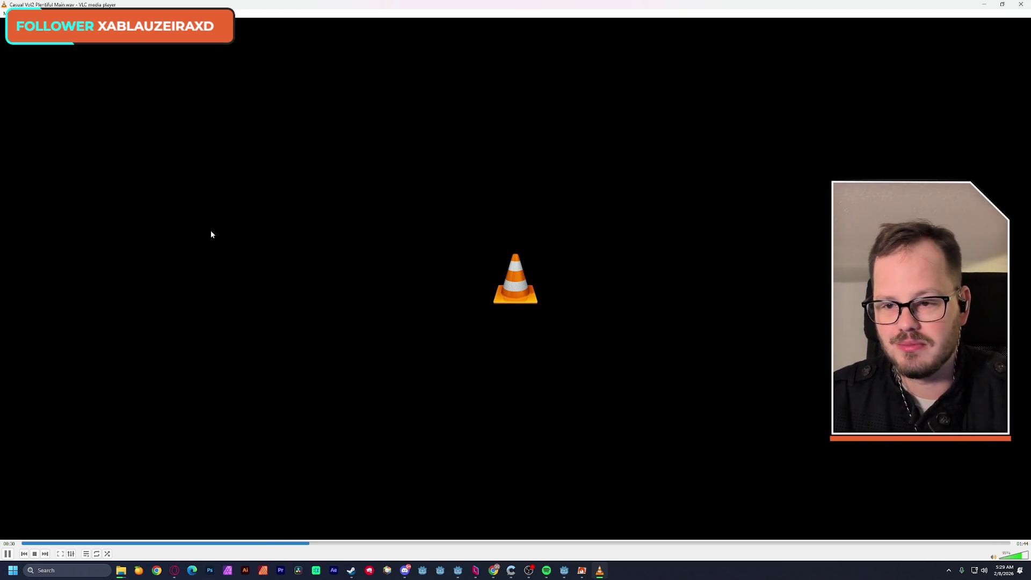
pyautogui.click(1020, 4)
pyautogui.click(200, 159)
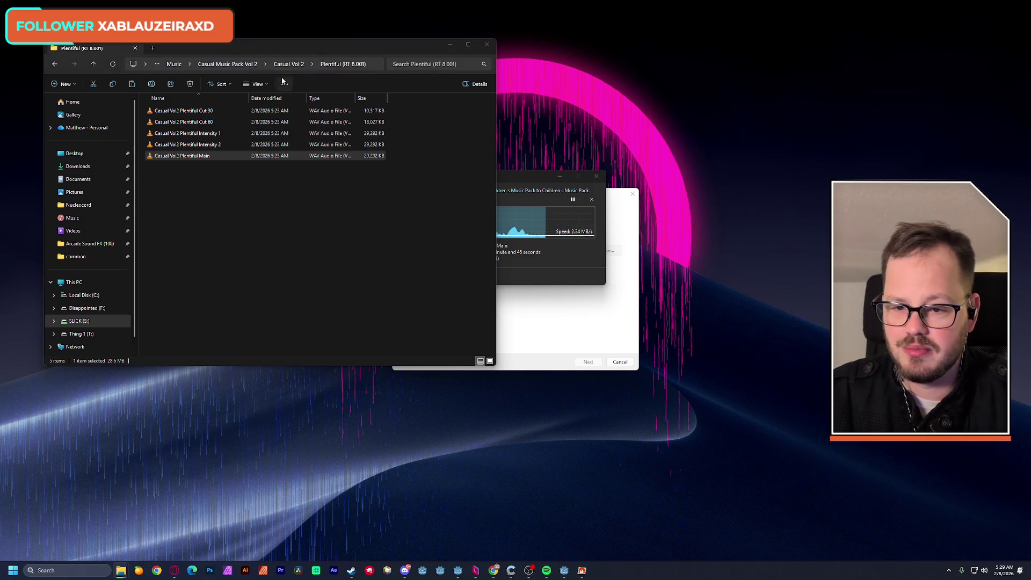
pyautogui.click(285, 66)
# Step: Play Happy Hour Main A, then go back and open the Dizzy folder
pyautogui.doubleClick(178, 156)
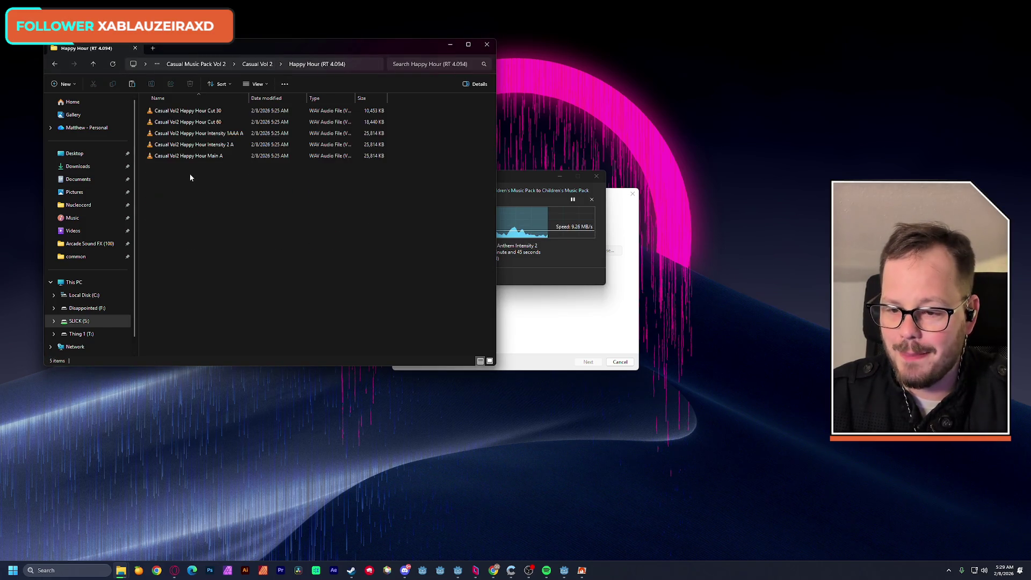
pyautogui.doubleClick(177, 158)
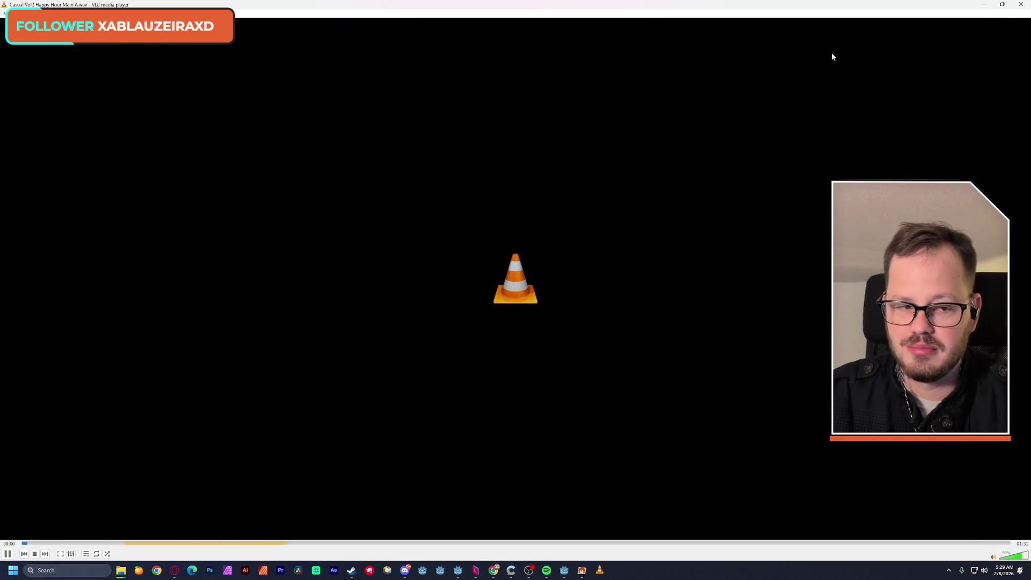
pyautogui.click(1022, 8)
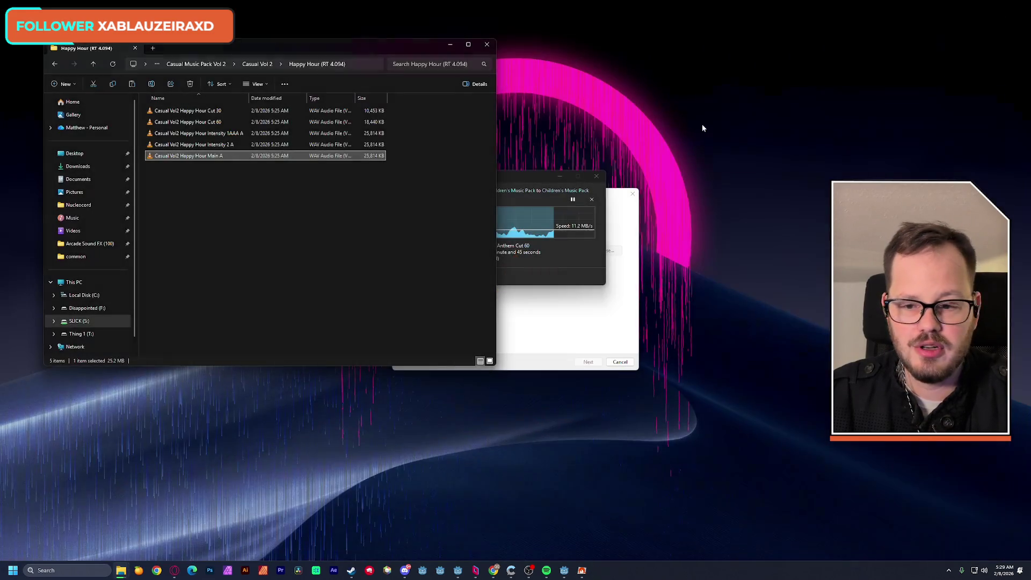
pyautogui.click(270, 64)
pyautogui.doubleClick(174, 145)
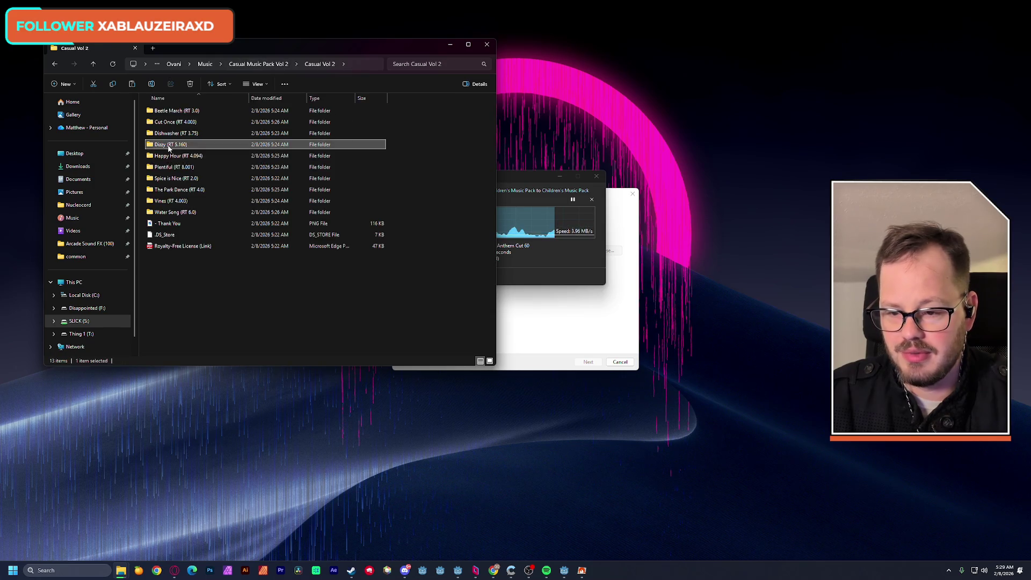
# Step: Preview the Dizzy Main A track in VLC, closing it and reopening it once
pyautogui.doubleClick(195, 157)
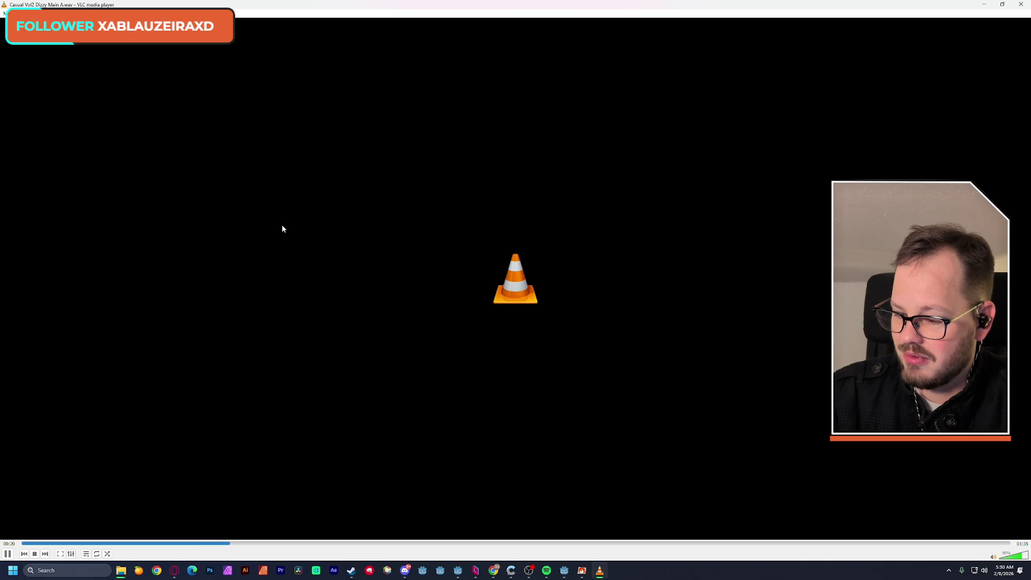
pyautogui.click(1020, 5)
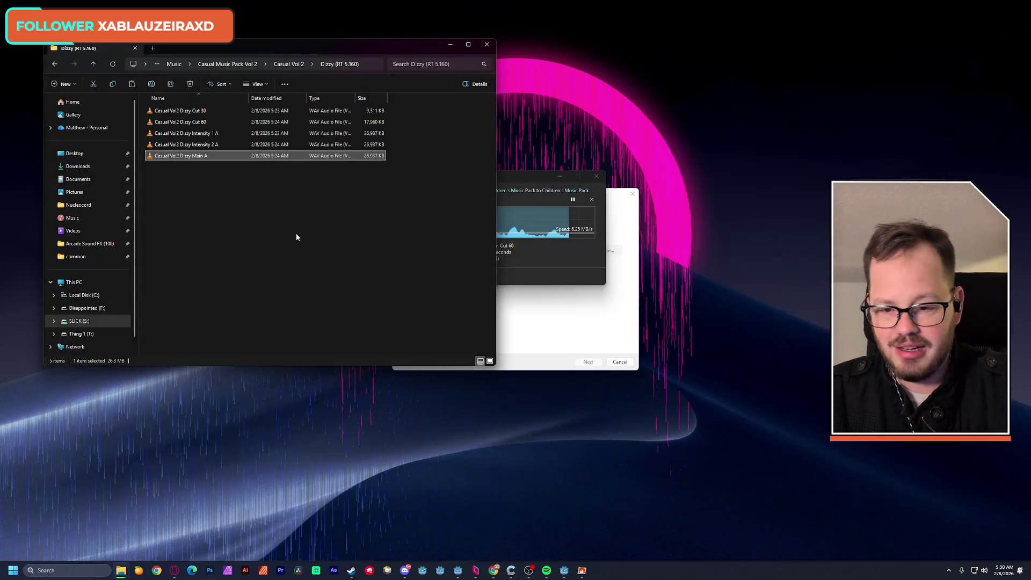
pyautogui.doubleClick(172, 156)
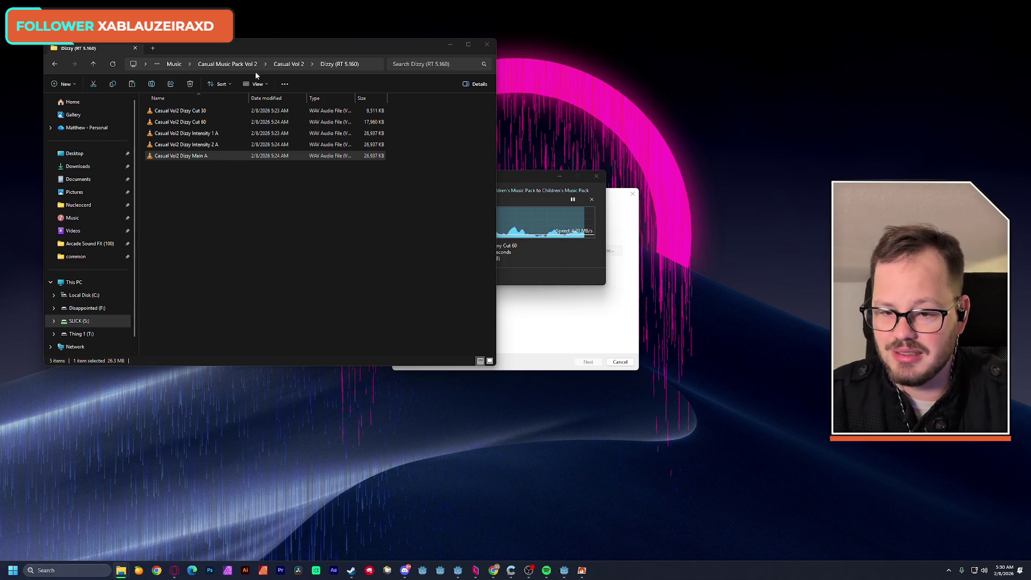
# Step: Play Dishwasher Main from the Plentiful folder, skip to about 00:44, then open Cut Once
pyautogui.click(288, 64)
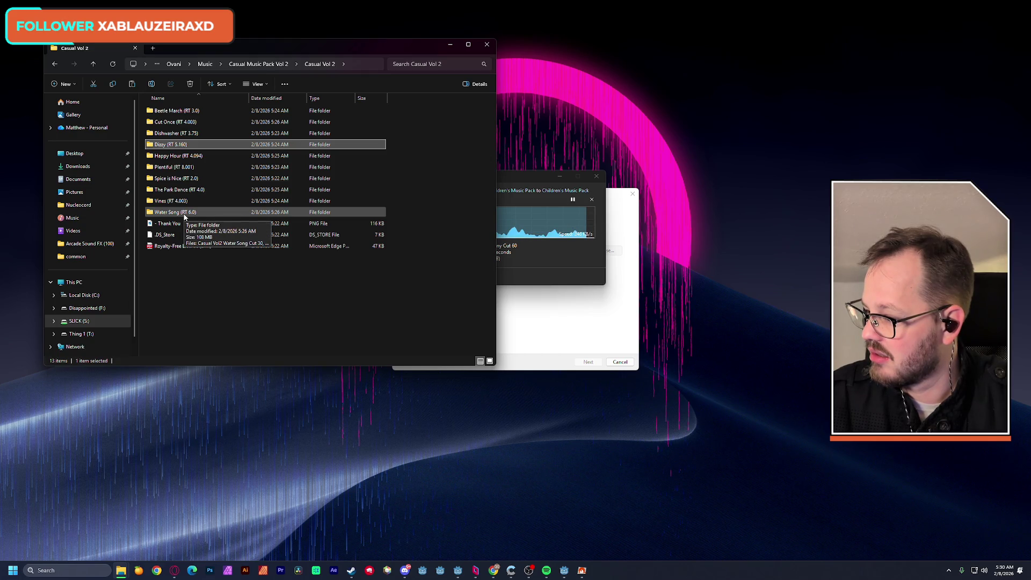
pyautogui.click(179, 170)
pyautogui.doubleClick(178, 169)
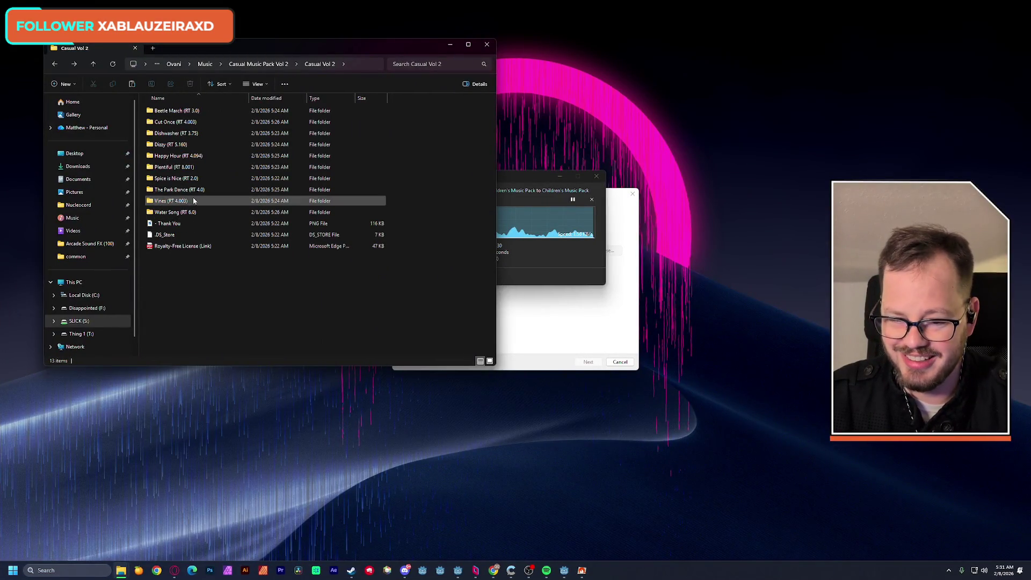
pyautogui.doubleClick(161, 134)
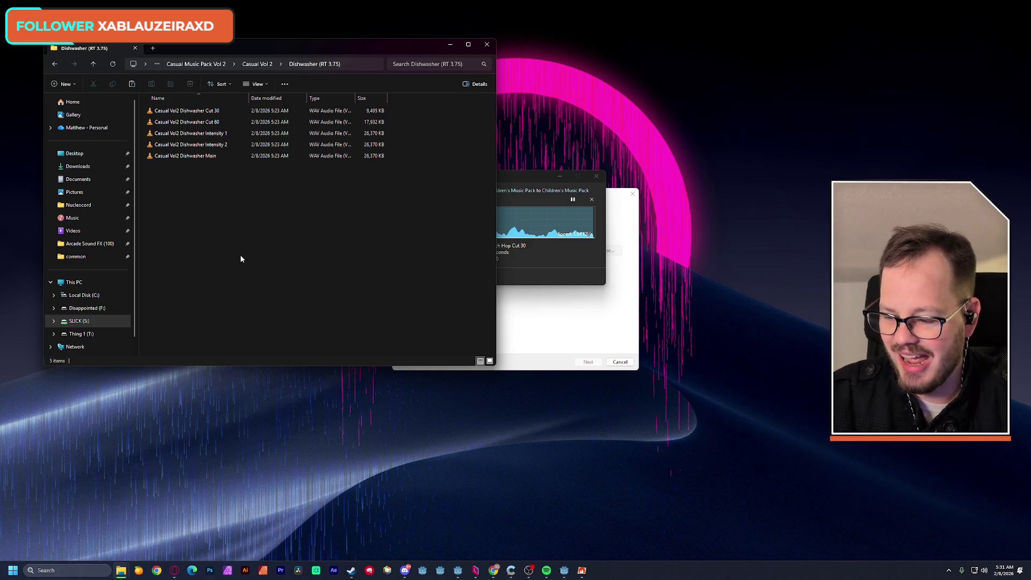
pyautogui.doubleClick(194, 156)
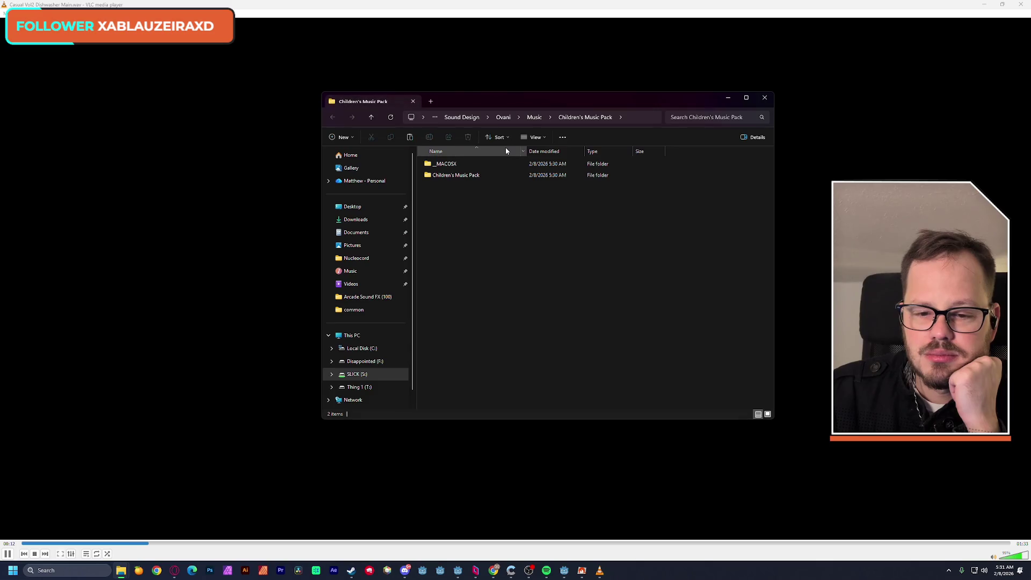
pyautogui.click(764, 97)
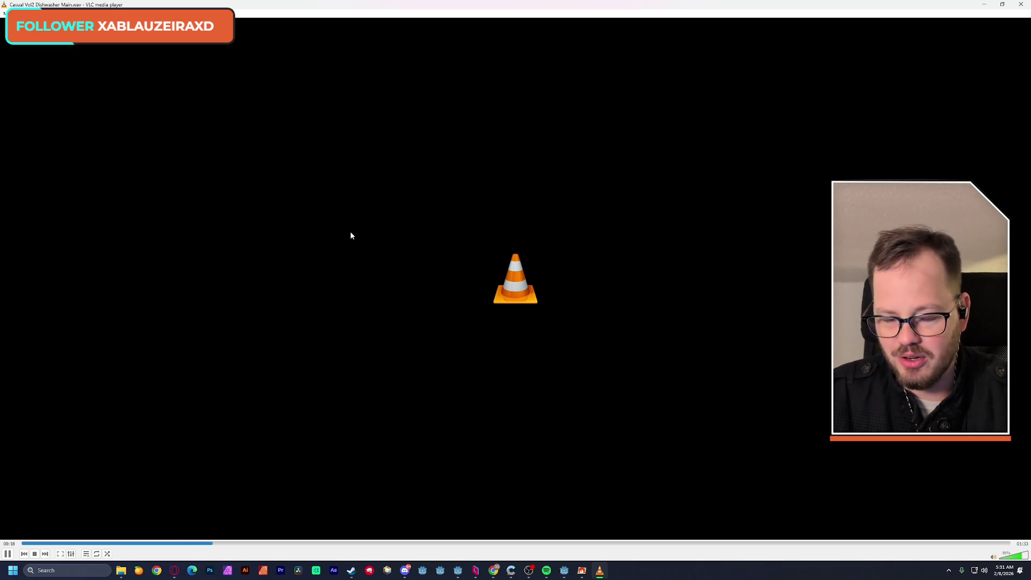
pyautogui.click(472, 543)
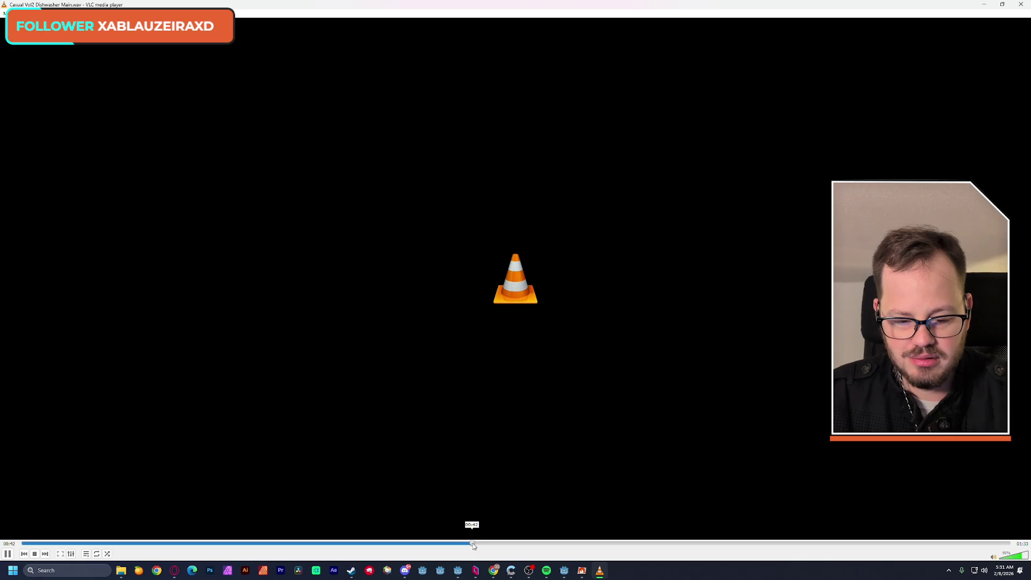
pyautogui.click(1020, 8)
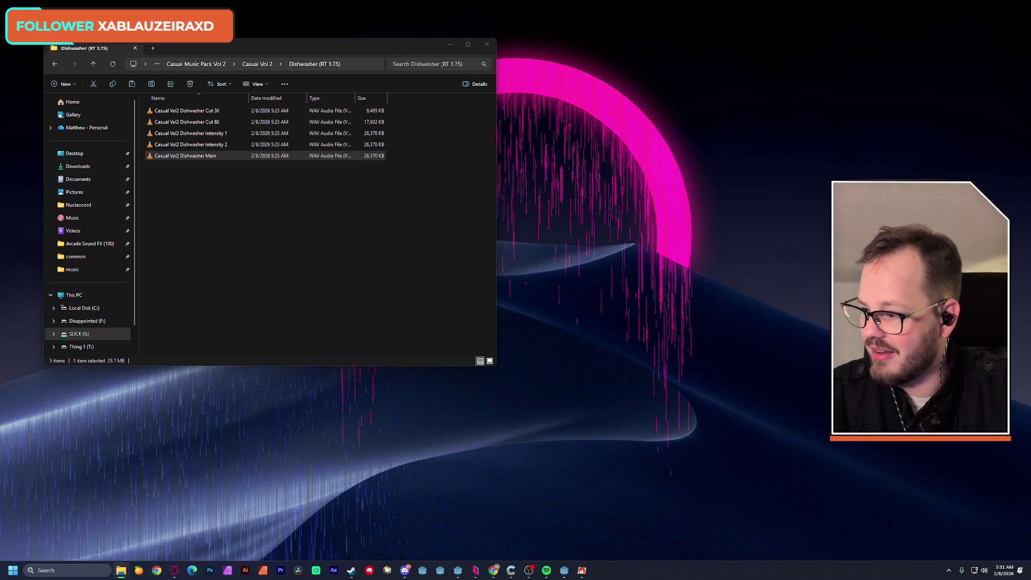
pyautogui.click(259, 64)
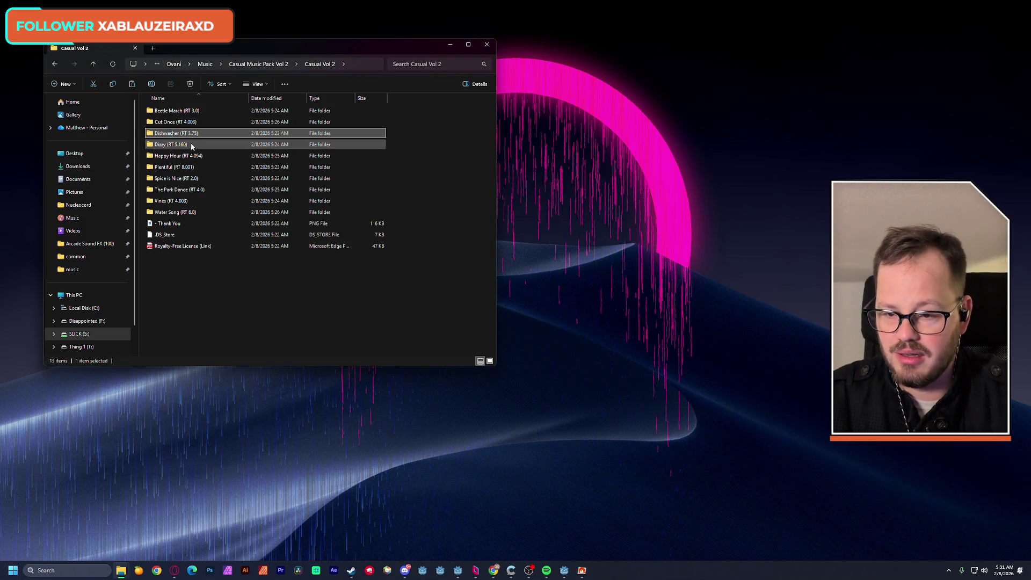
pyautogui.doubleClick(169, 122)
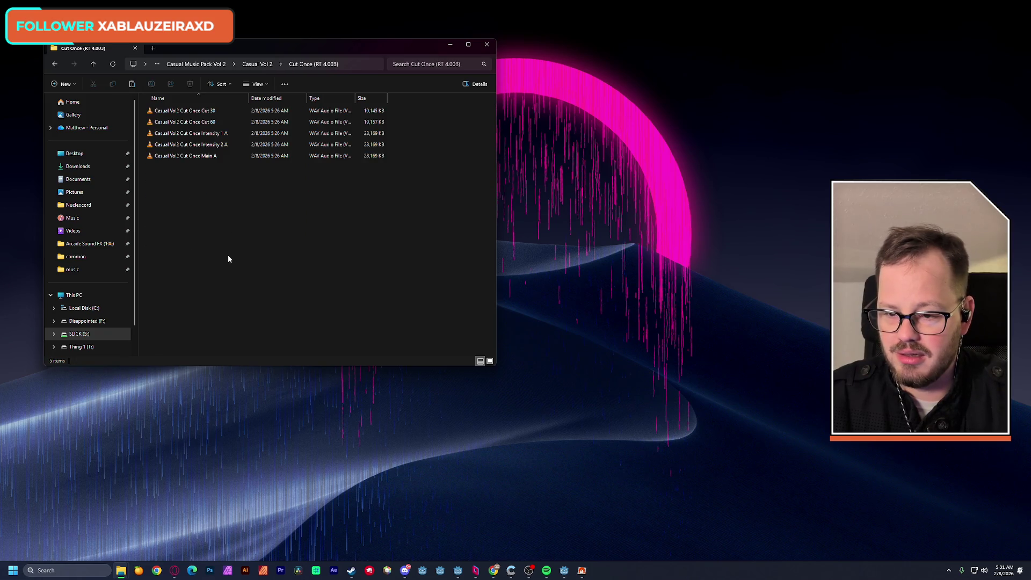
# Step: Briefly preview the Cut Once Main A track, then return to the Casual Vol 2 folder list
pyautogui.doubleClick(197, 156)
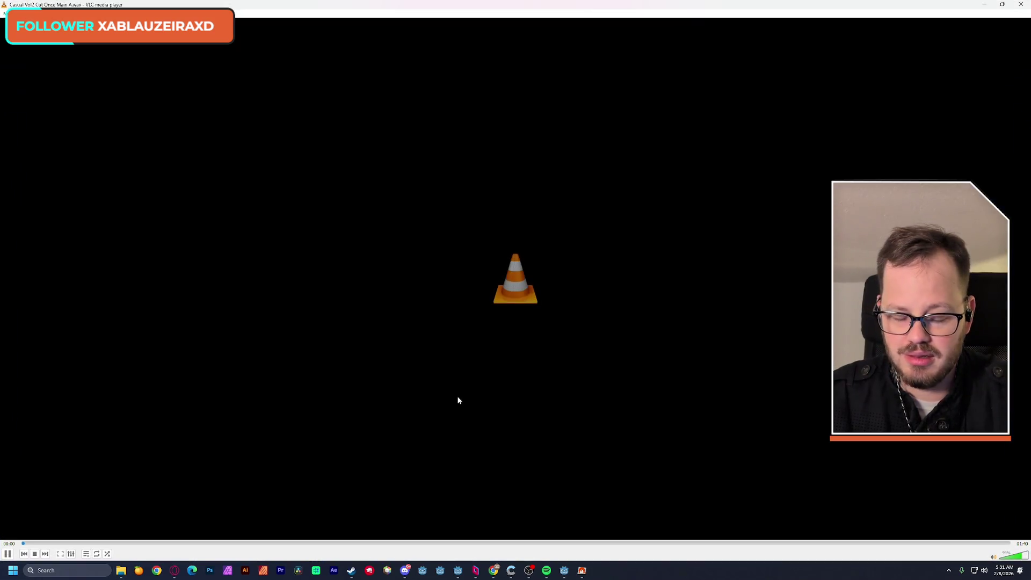
pyautogui.click(1021, 7)
pyautogui.hotkey('alt', 'Left')
# Step: Play Beetle March Main with the volume lowered to about 58%, then go up to Casual Vol 2
pyautogui.doubleClick(176, 111)
pyautogui.doubleClick(187, 156)
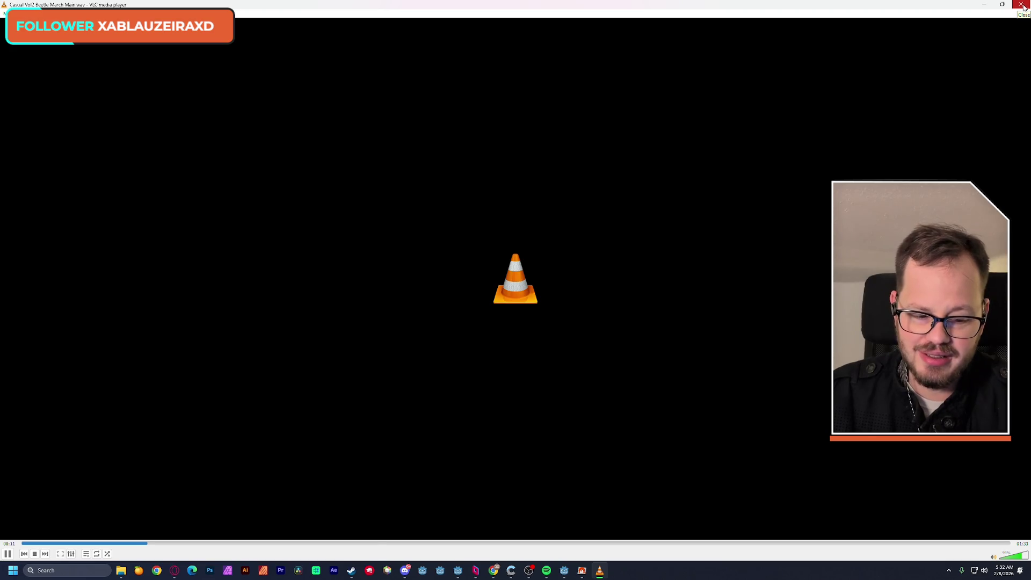
pyautogui.moveTo(1025, 554); pyautogui.dragTo(1016, 560)
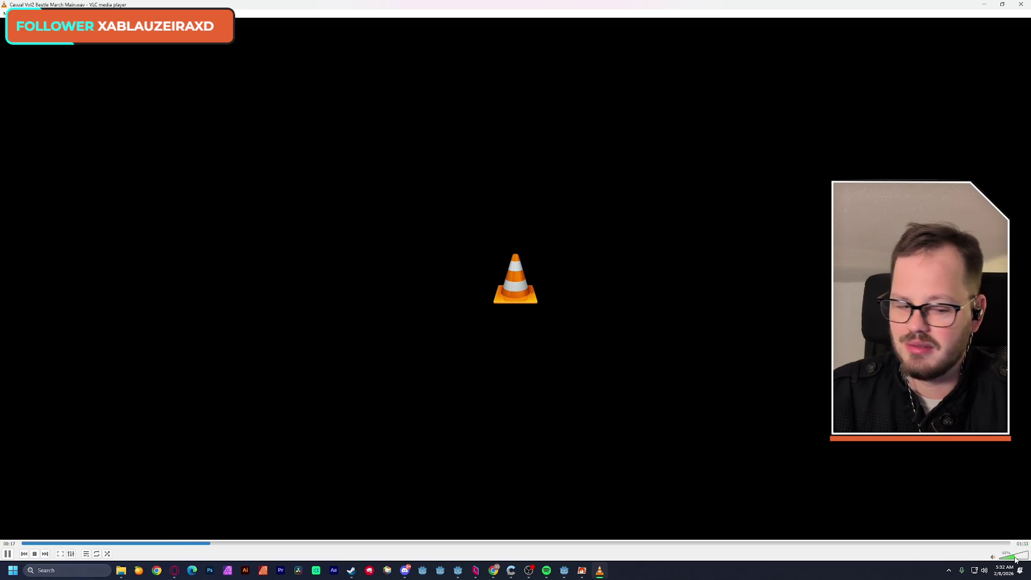
pyautogui.click(1021, 5)
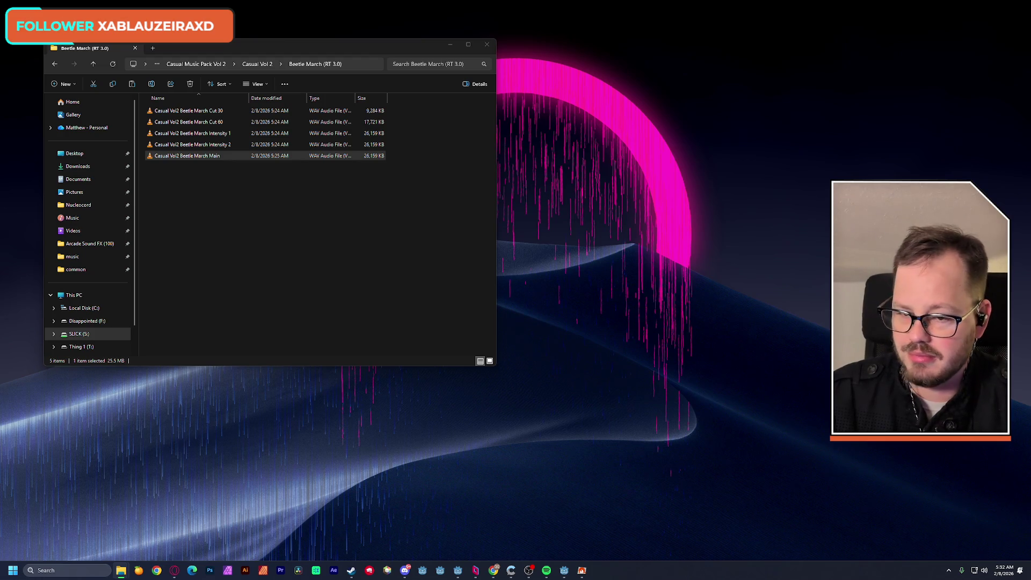
pyautogui.click(194, 64)
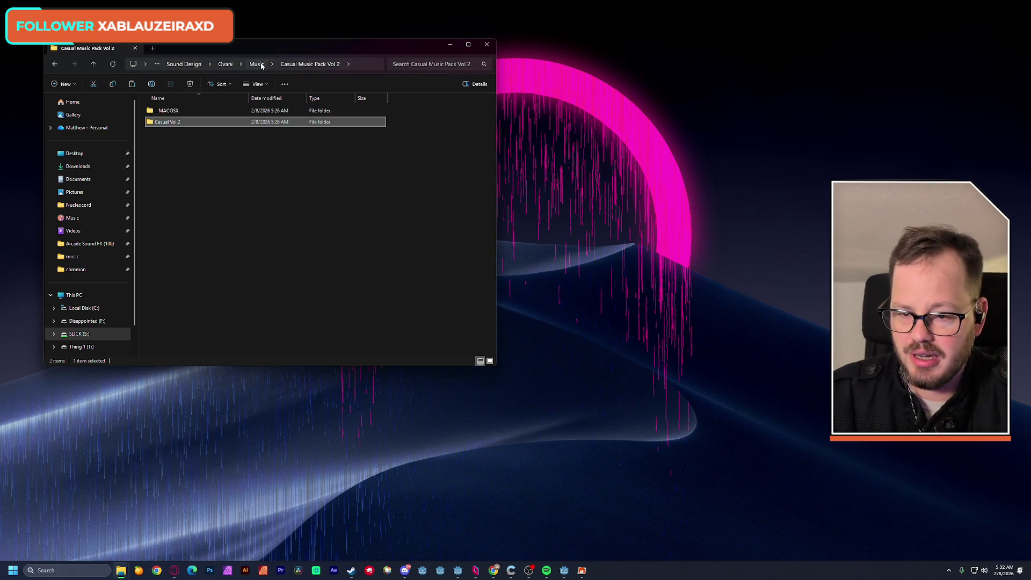
# Step: Move to the Children's Music Pack and preview the Childrens Twirl Main track
pyautogui.doubleClick(169, 123)
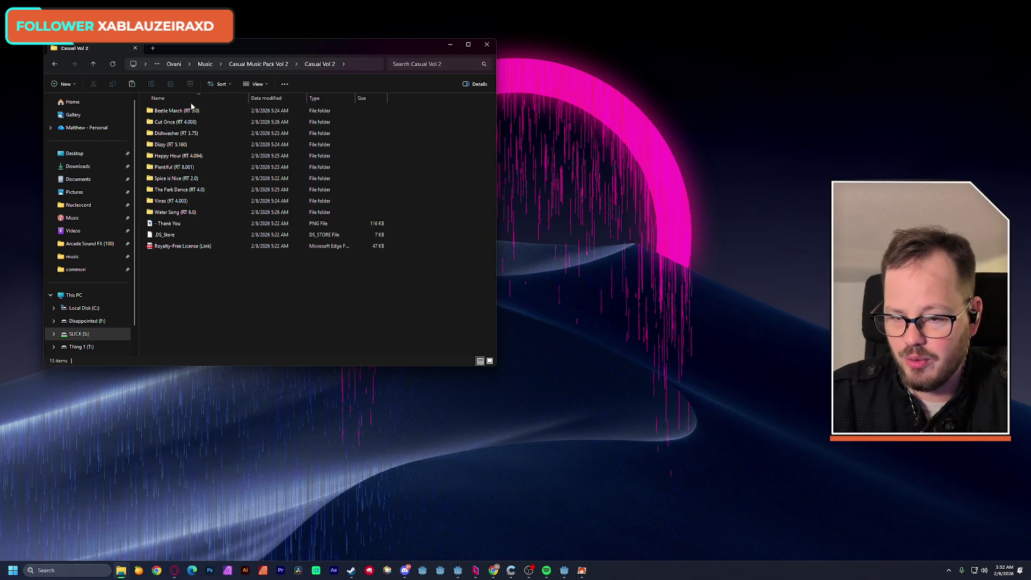
pyautogui.click(205, 64)
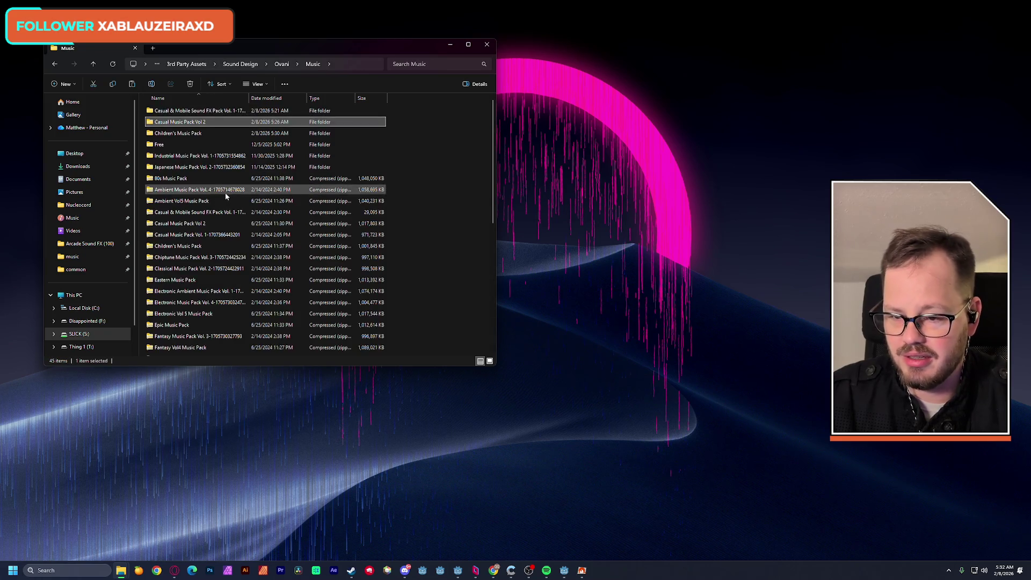
pyautogui.doubleClick(177, 133)
pyautogui.click(180, 124)
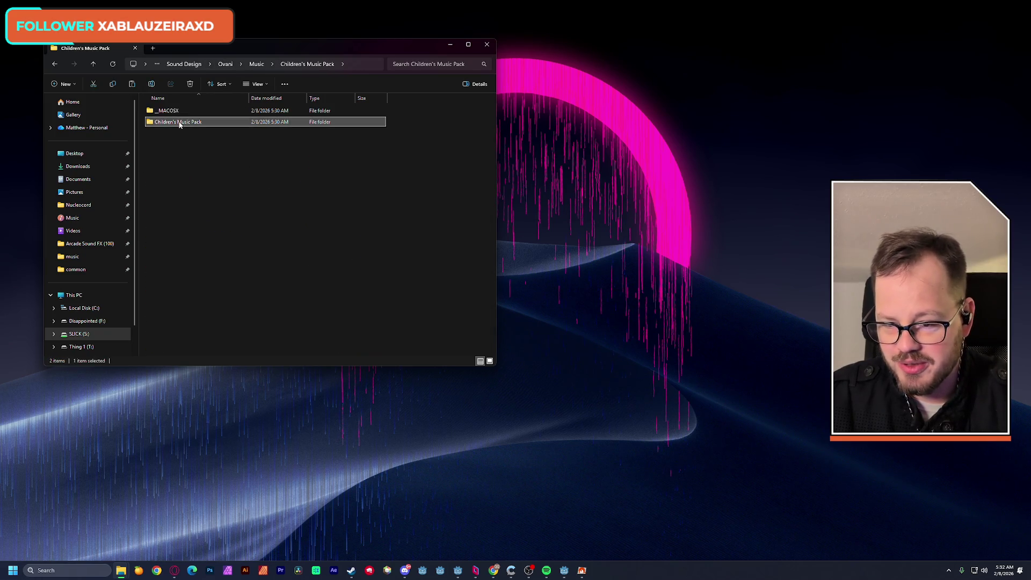
pyautogui.doubleClick(180, 123)
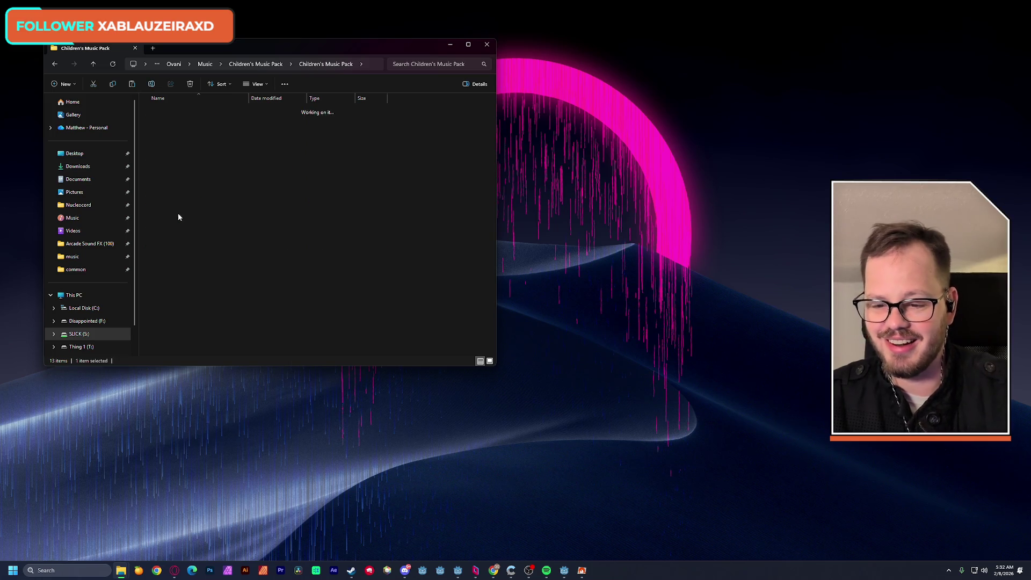
pyautogui.doubleClick(178, 217)
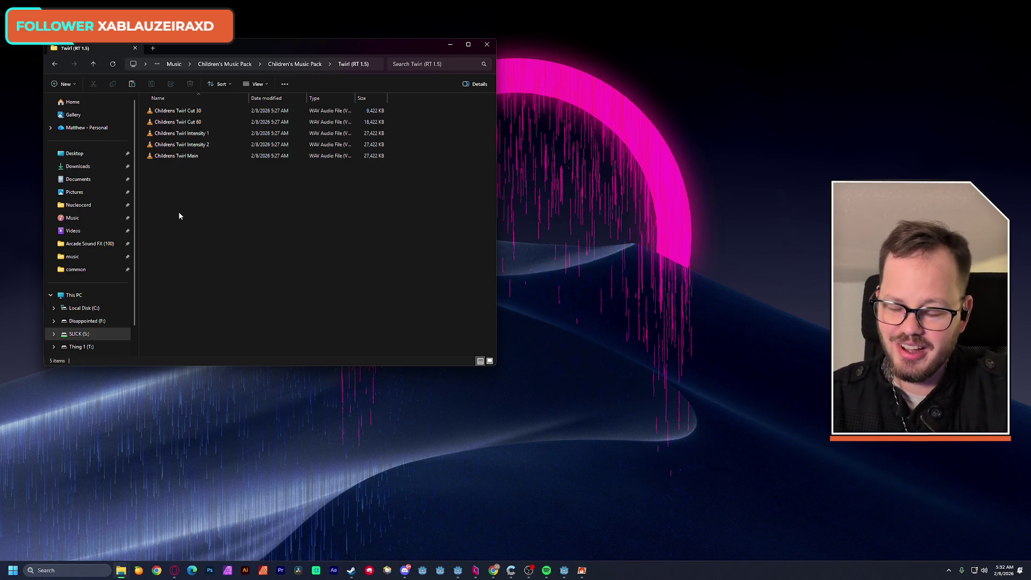
pyautogui.doubleClick(177, 156)
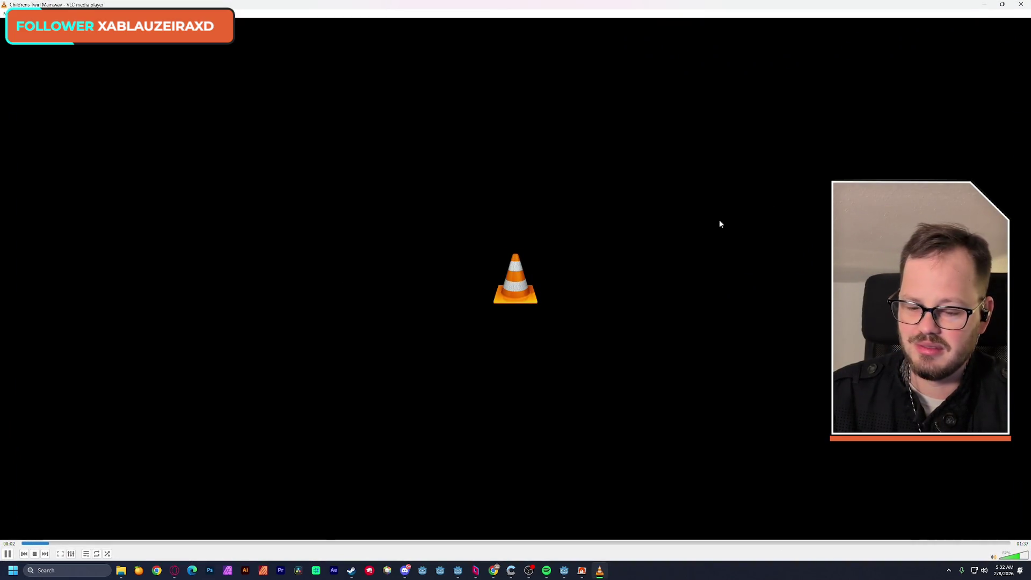
pyautogui.click(1021, 4)
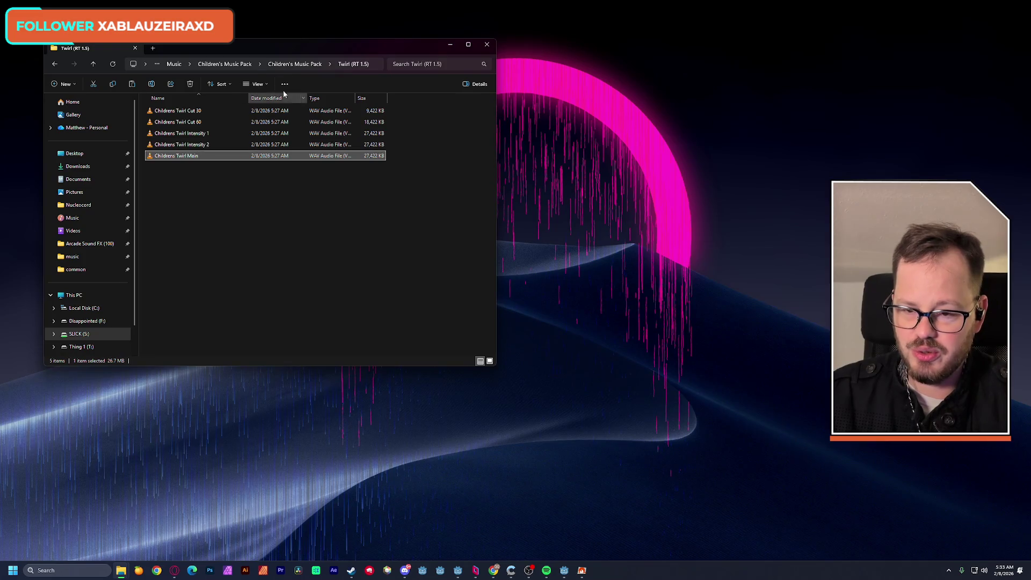
# Step: Preview the Childrens Teddy Bear Main track from the Teddy Bear folder
pyautogui.click(289, 65)
pyautogui.doubleClick(173, 203)
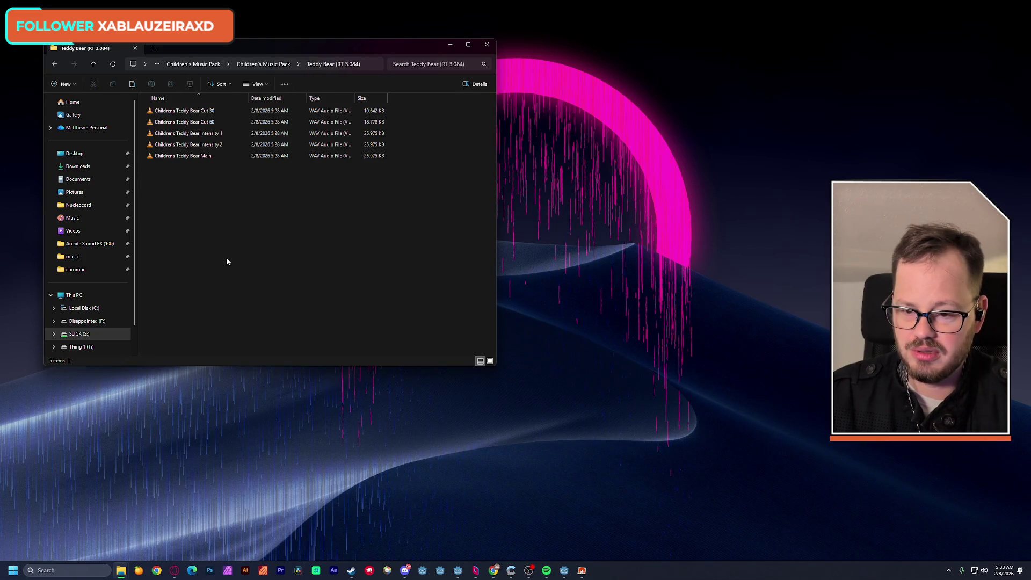
pyautogui.doubleClick(178, 156)
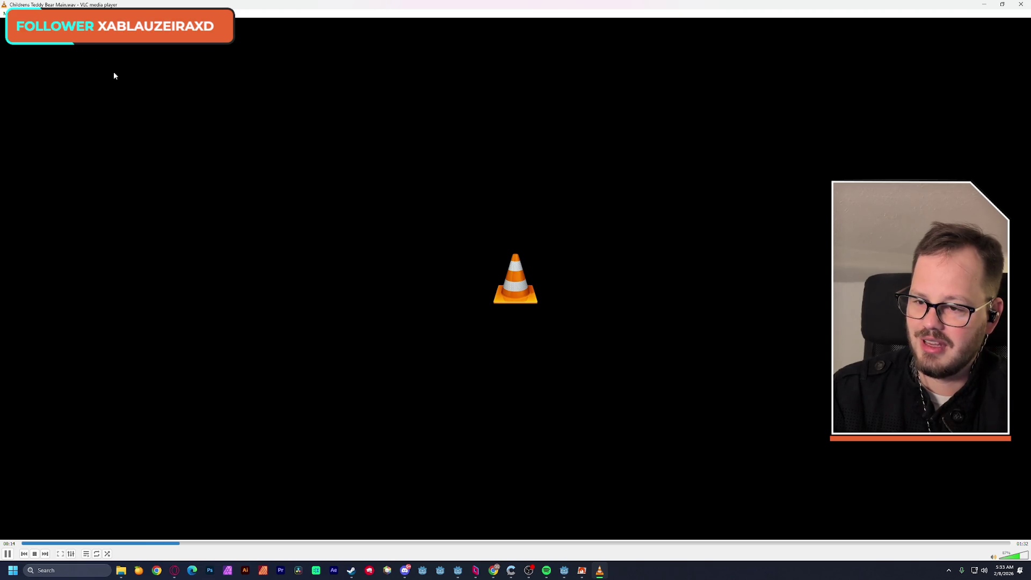
pyautogui.click(1021, 5)
pyautogui.moveTo(209, 190); pyautogui.dragTo(184, 159)
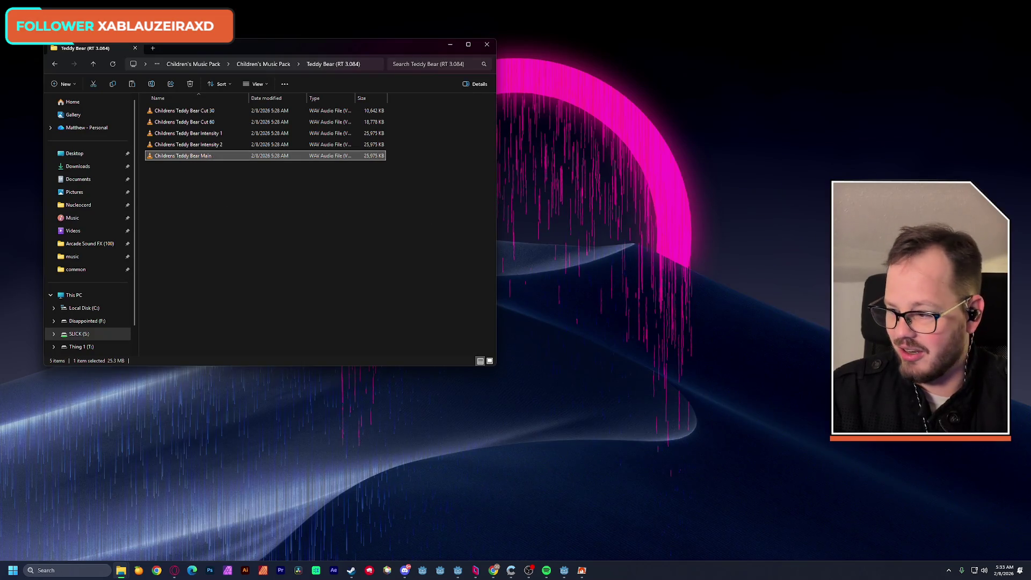
pyautogui.press('Return')
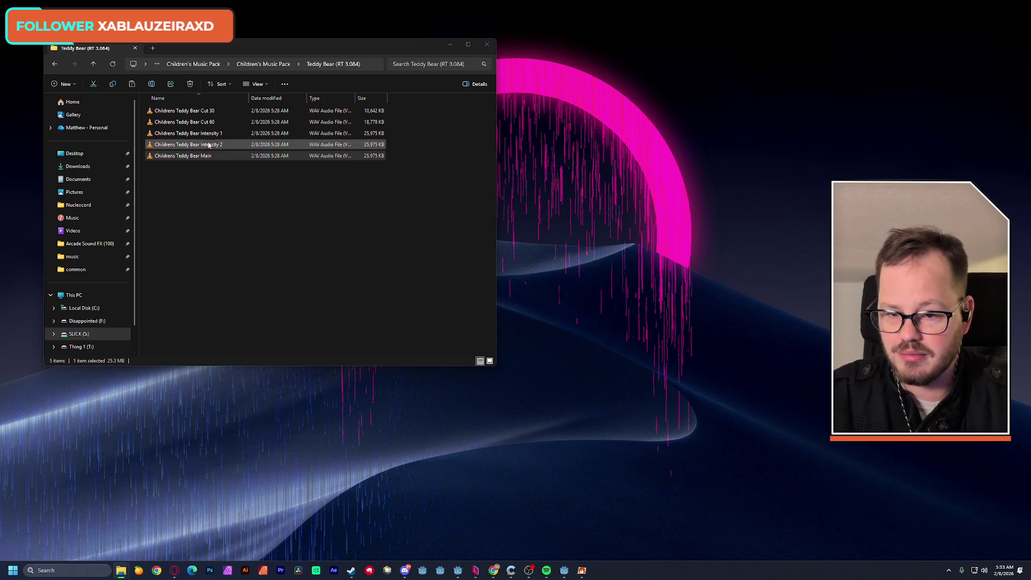
# Step: Open the Sunshine folder and start playing the Childrens Sunshine Main track
pyautogui.click(273, 64)
pyautogui.click(273, 64)
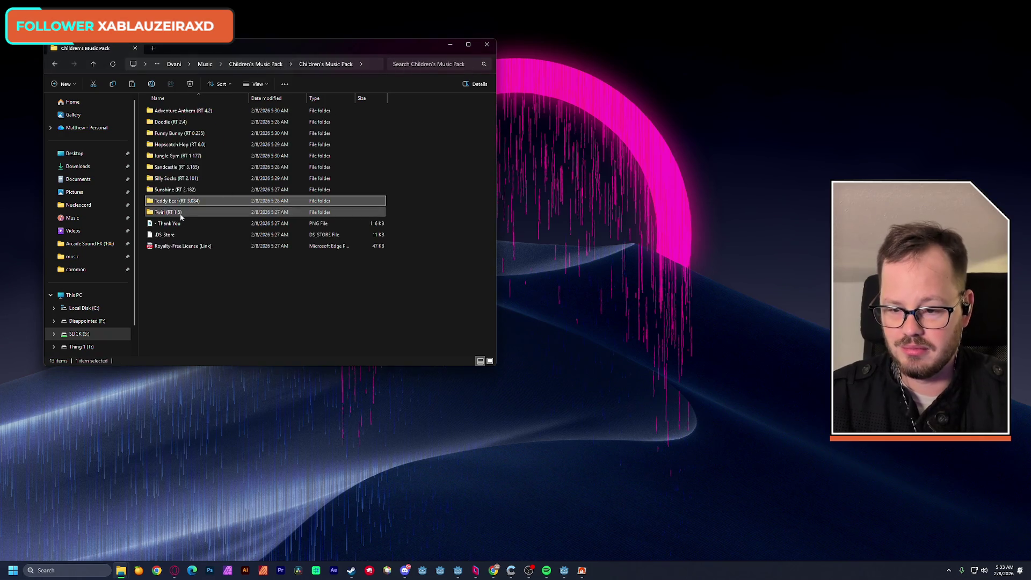
pyautogui.doubleClick(182, 189)
pyautogui.doubleClick(184, 158)
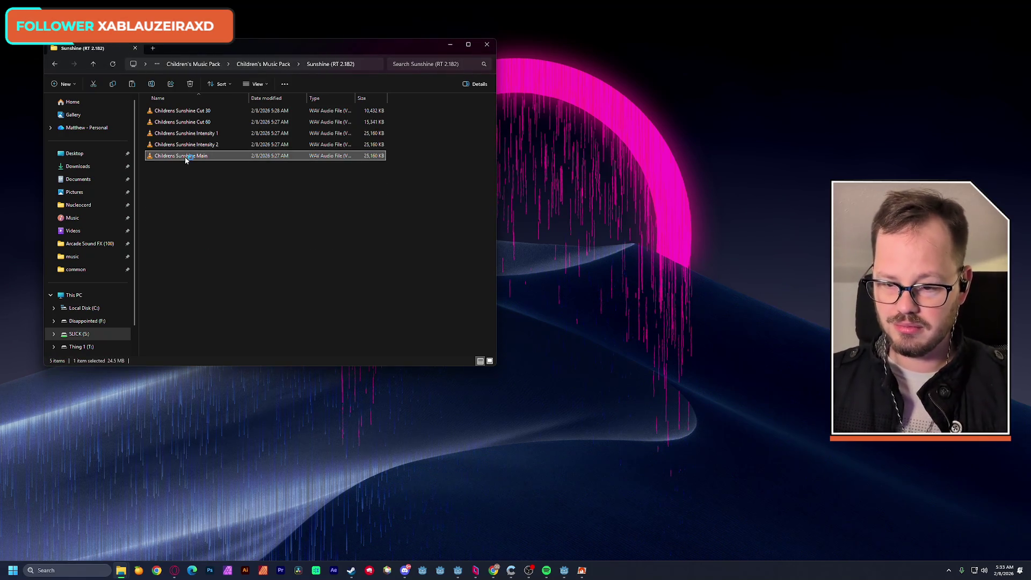
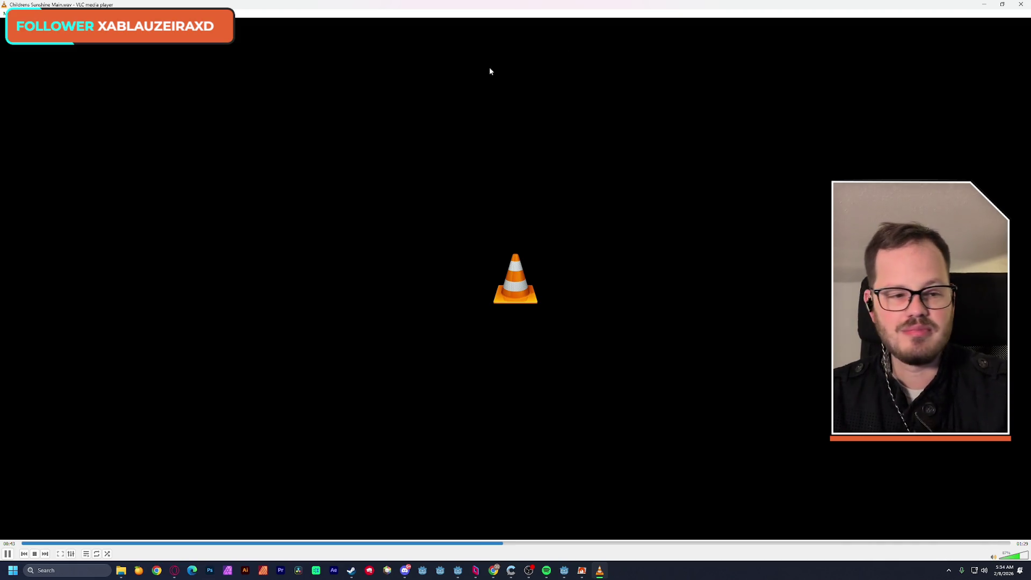
# Step: After Sunshine Main, preview the Silly Socks and Sandcastle Main tracks in VLC
pyautogui.click(1019, 6)
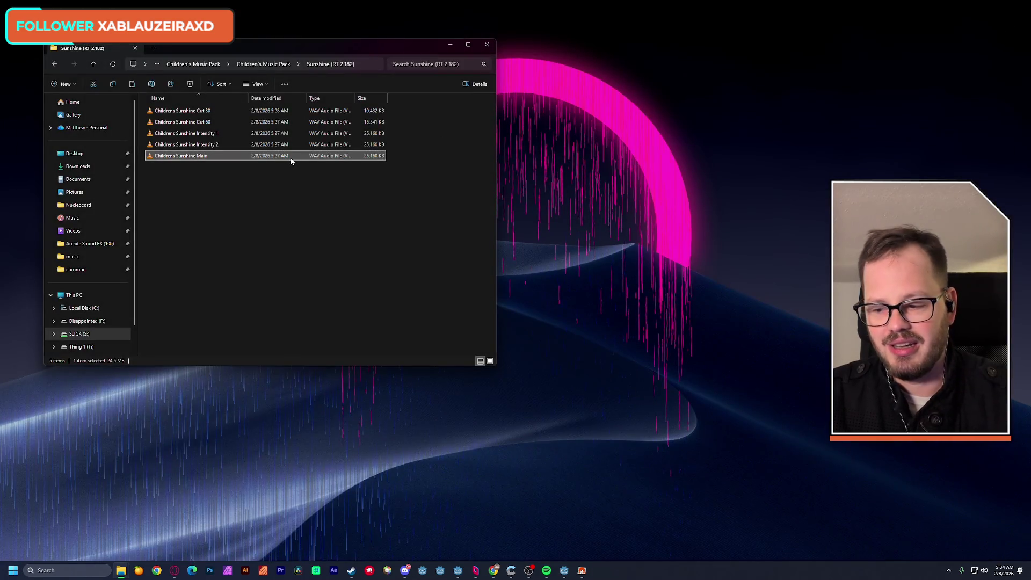
pyautogui.click(274, 67)
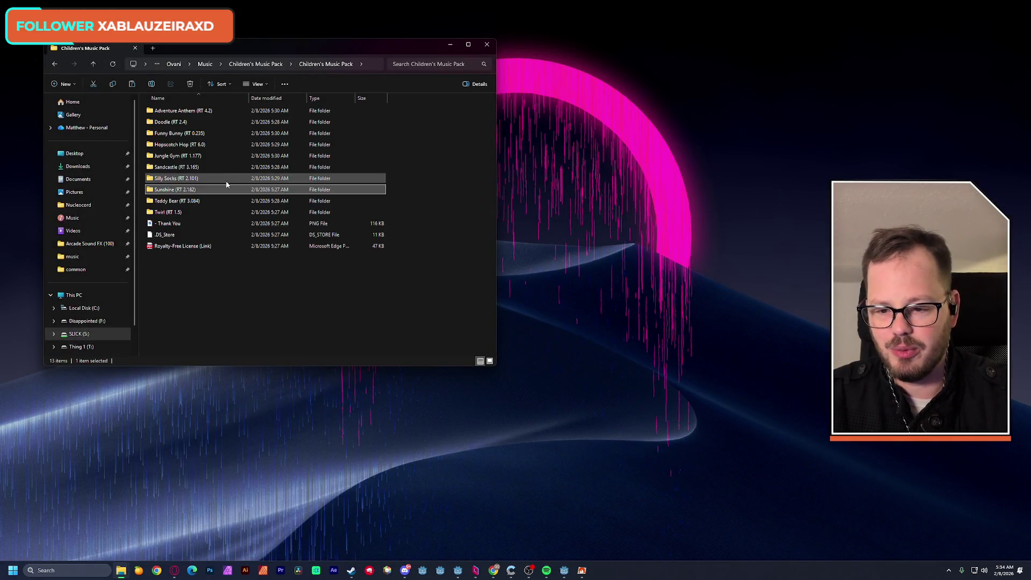
pyautogui.doubleClick(164, 177)
pyautogui.doubleClick(177, 157)
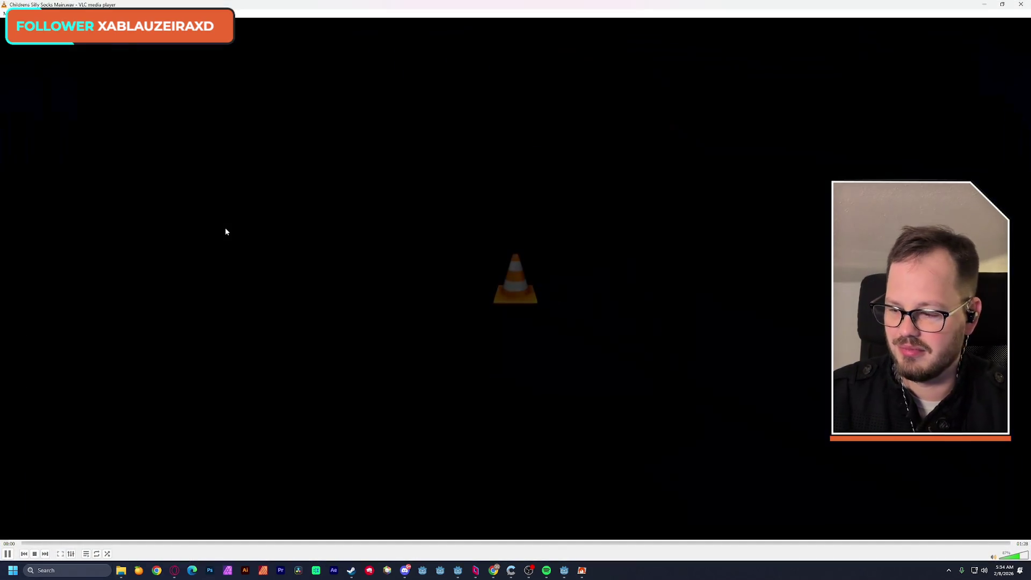
pyautogui.click(1021, 4)
pyautogui.click(274, 67)
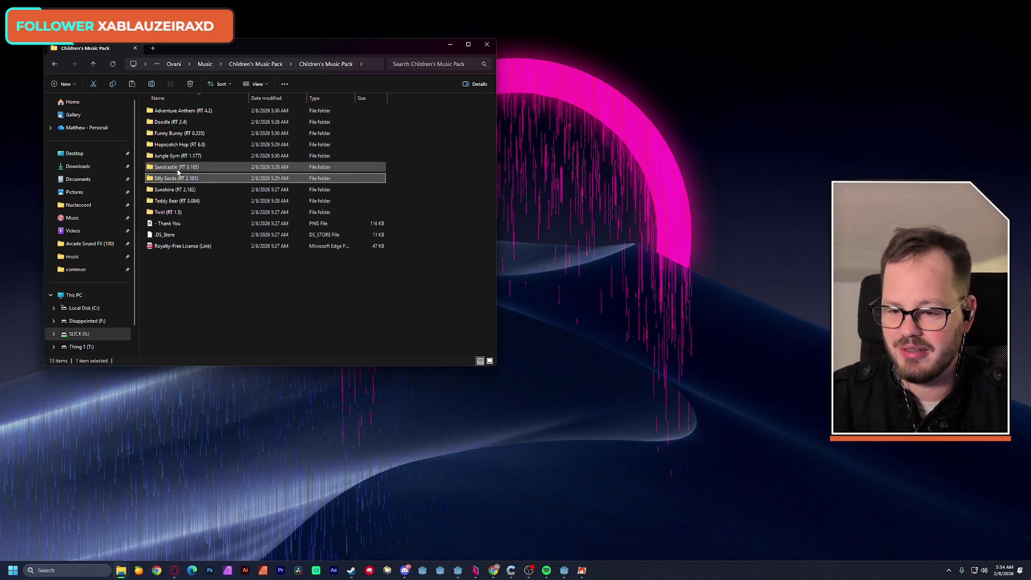
pyautogui.doubleClick(161, 167)
pyautogui.click(188, 156)
pyautogui.doubleClick(187, 157)
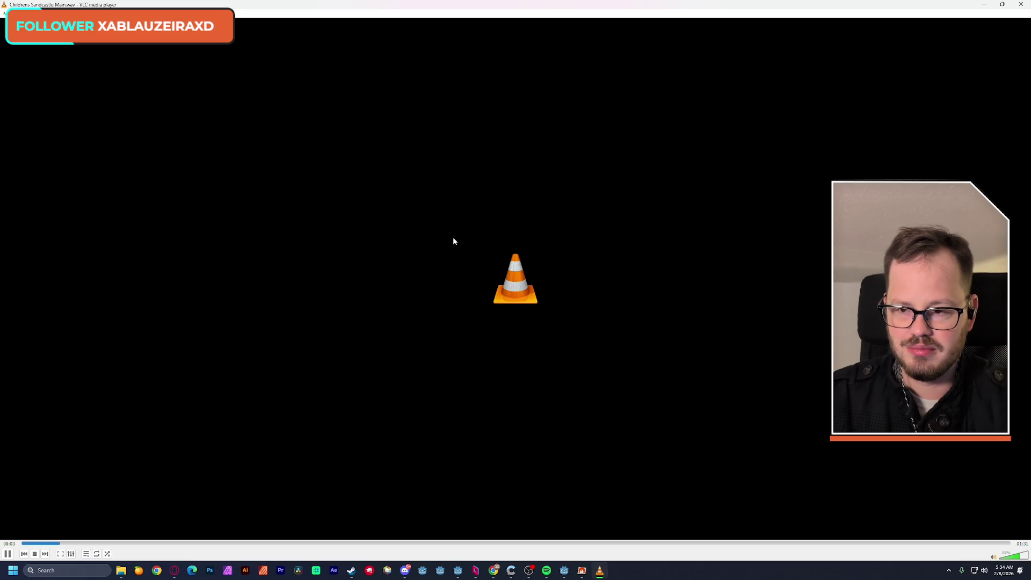
pyautogui.hotkey('alt', 'F4')
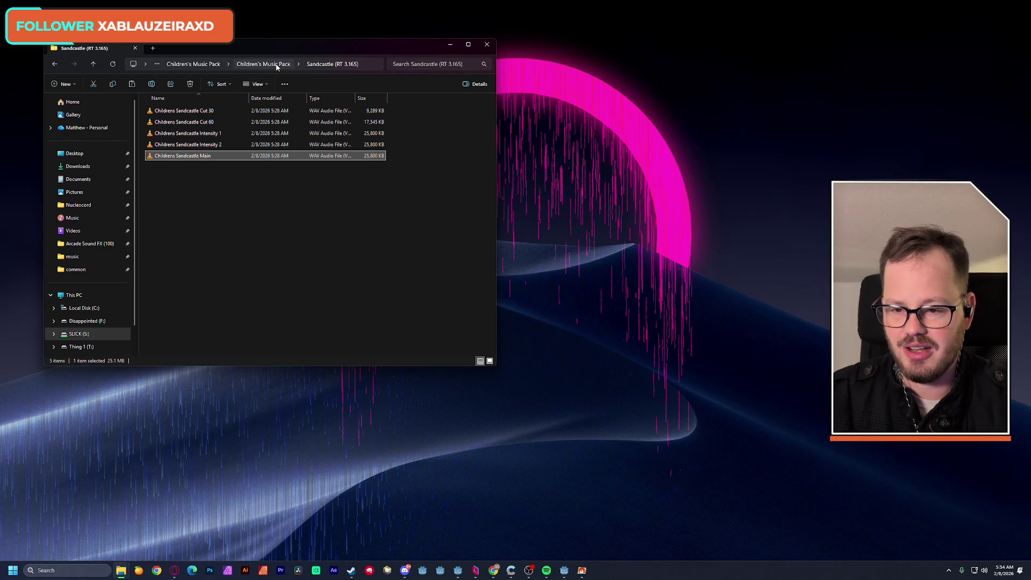
# Step: Preview the Jungle Gym Main and Hopscotch Hop Main tracks
pyautogui.click(277, 65)
pyautogui.doubleClick(173, 158)
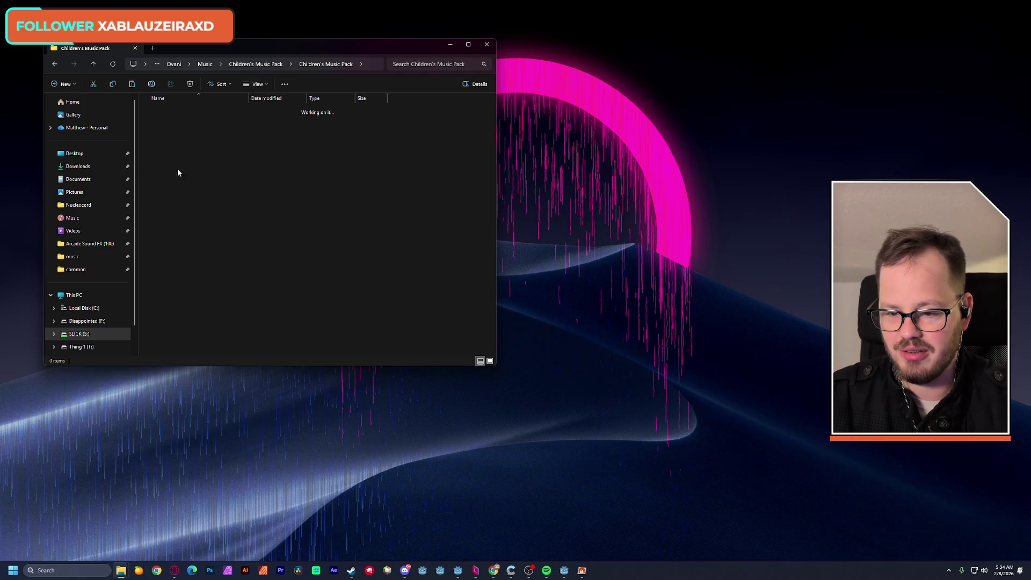
pyautogui.click(191, 156)
pyautogui.press('Return')
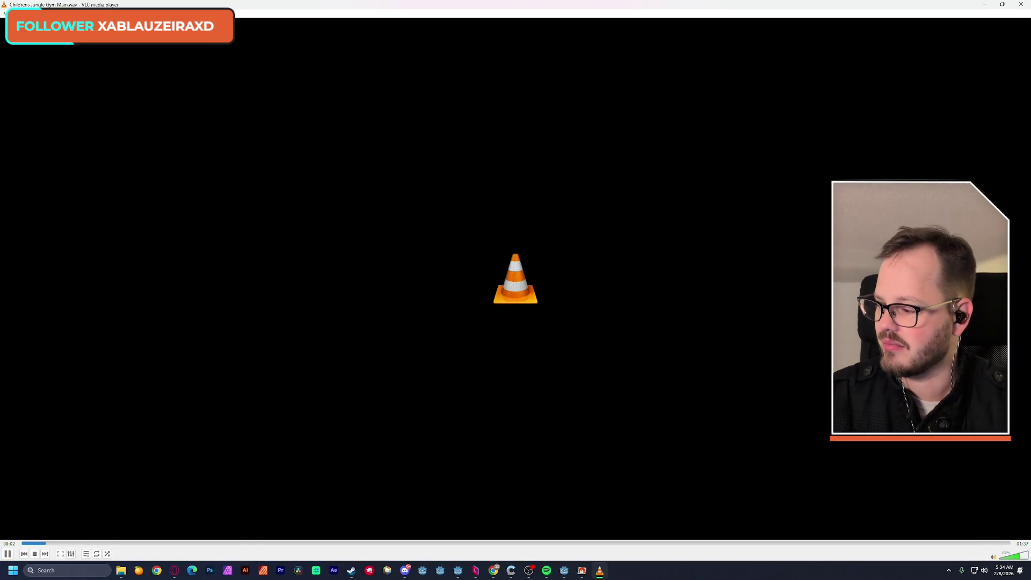
pyautogui.hotkey('alt', 'F4')
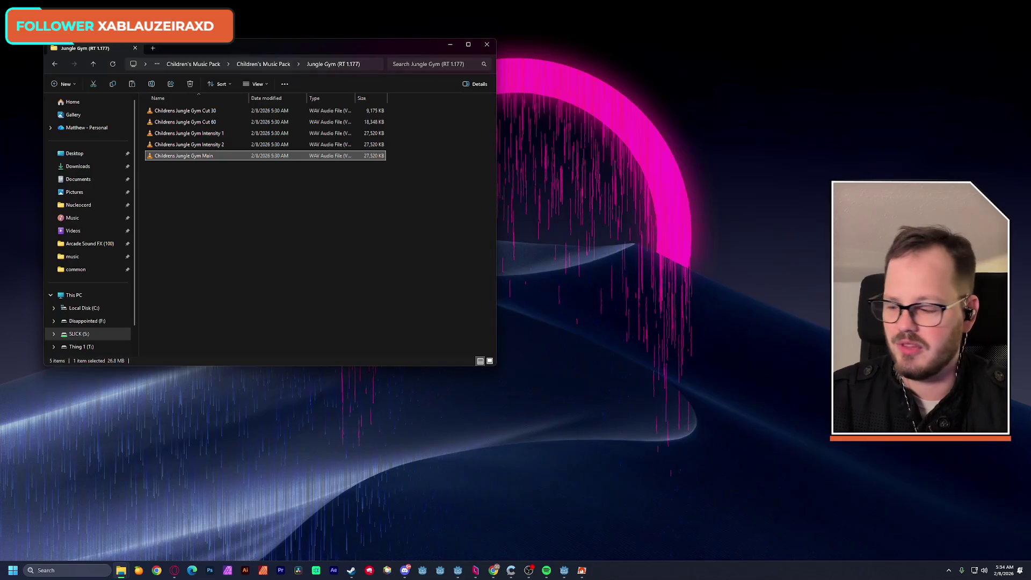
pyautogui.hotkey('alt', 'Tab')
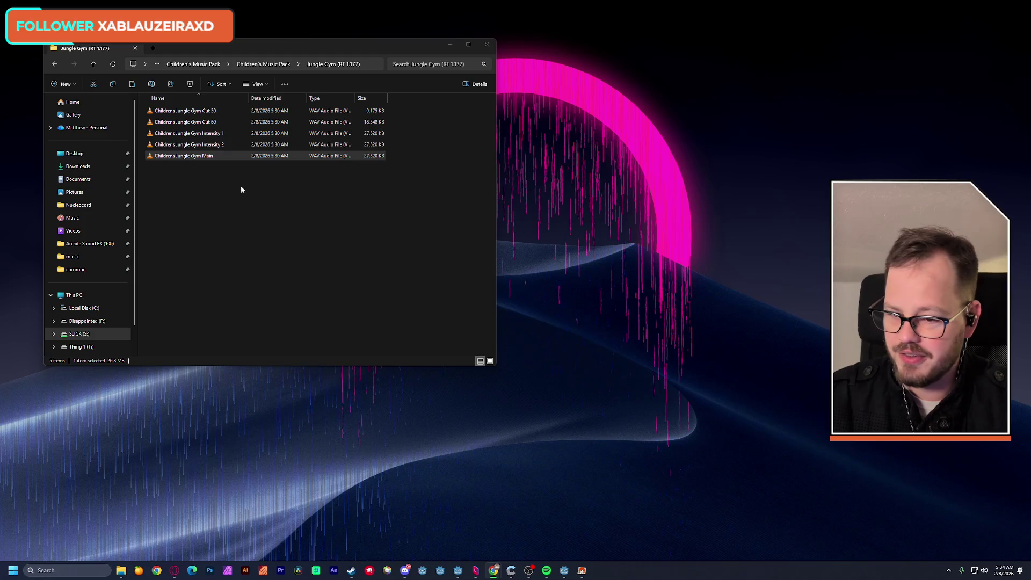
pyautogui.click(274, 72)
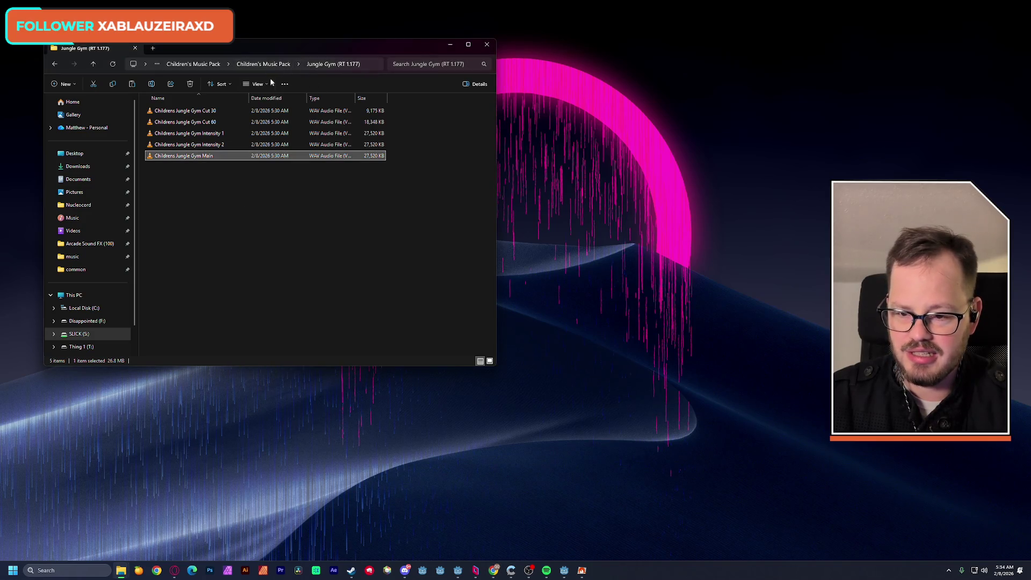
pyautogui.click(263, 63)
pyautogui.doubleClick(183, 144)
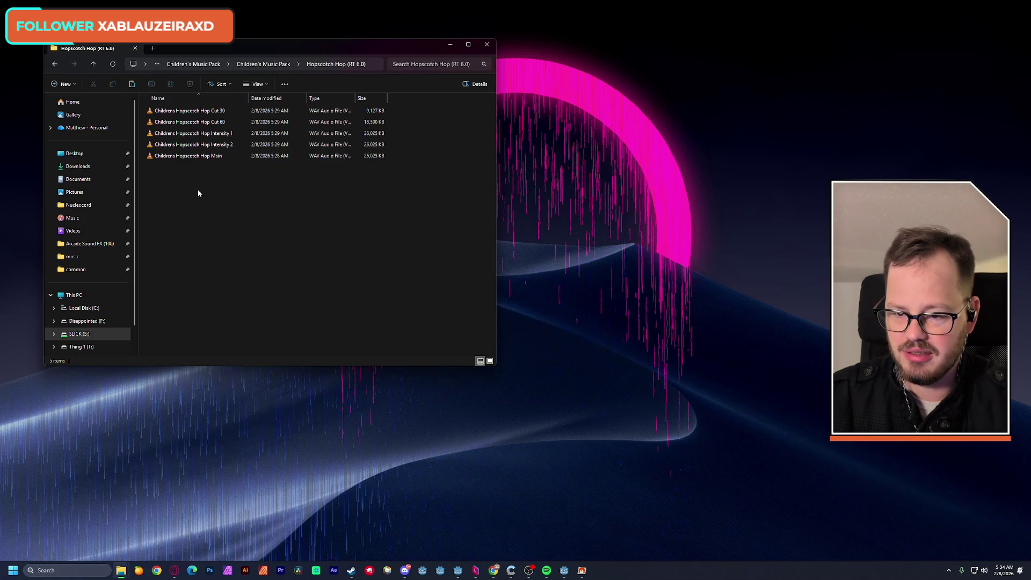
pyautogui.doubleClick(200, 156)
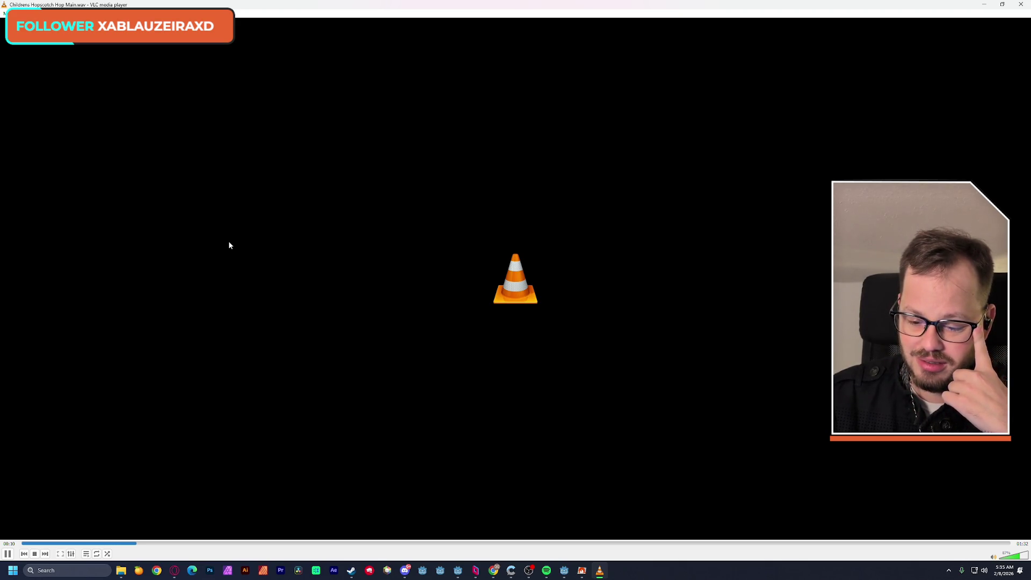
pyautogui.hotkey('ctrl', 'q')
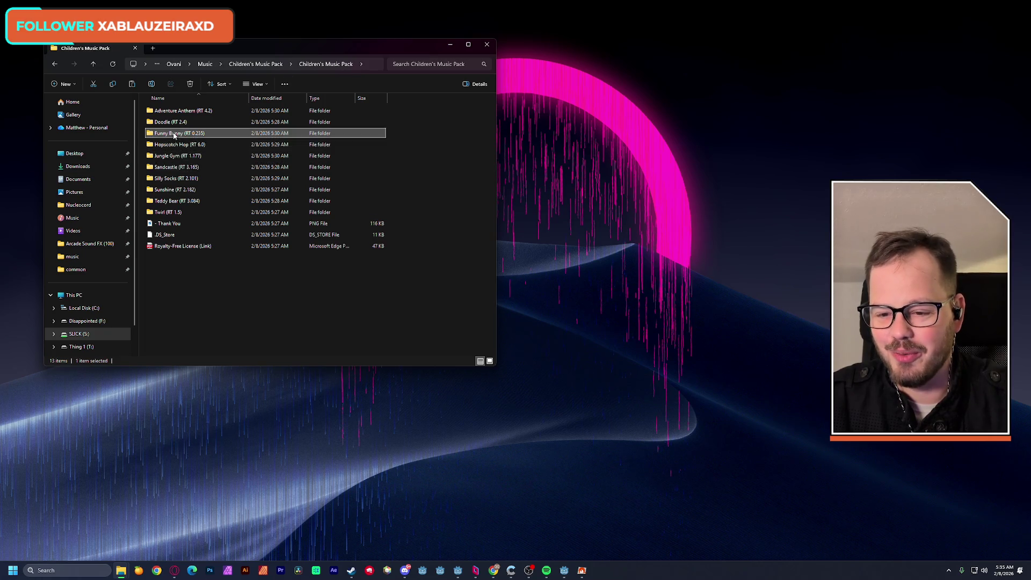
# Step: Preview the Funny Bunny Main and Doodle Main tracks
pyautogui.doubleClick(182, 133)
pyautogui.doubleClick(192, 157)
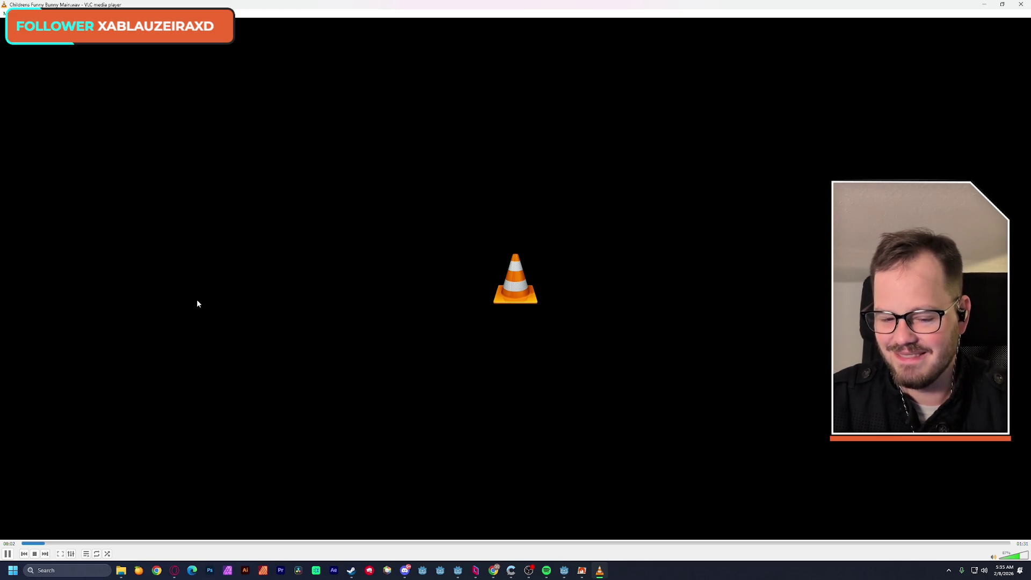
pyautogui.hotkey('alt', 'F4')
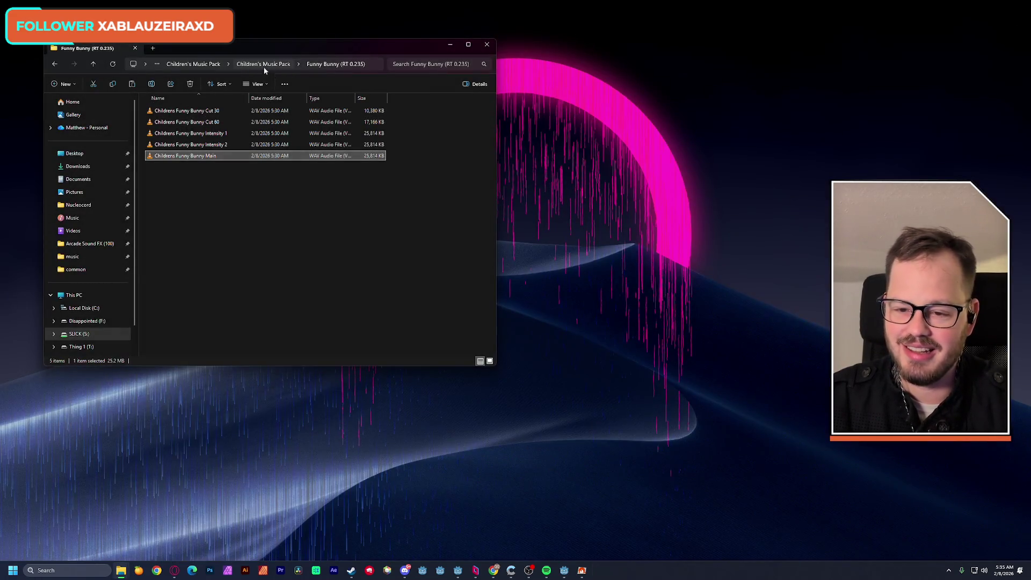
pyautogui.click(264, 65)
pyautogui.doubleClick(185, 121)
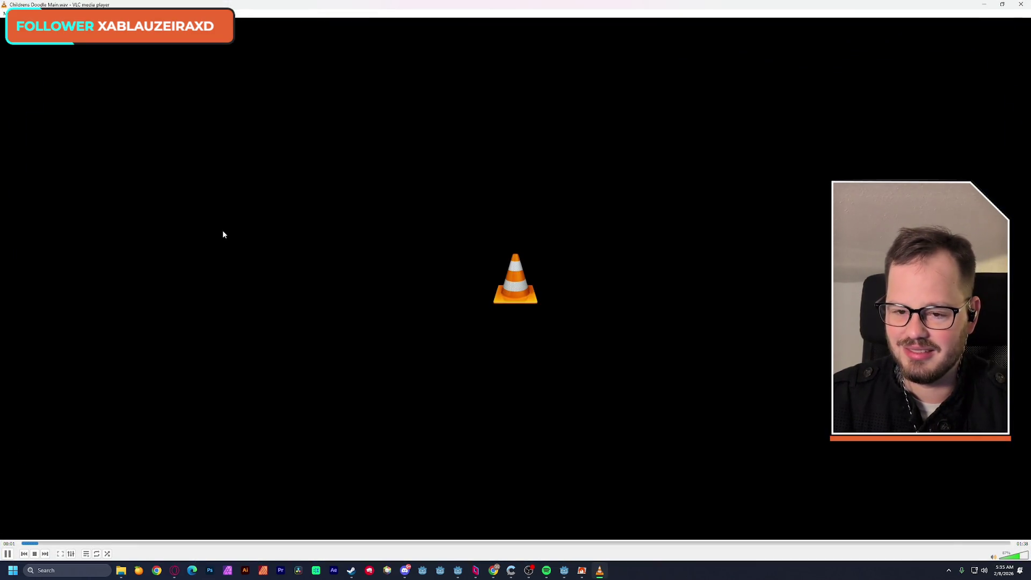
pyautogui.hotkey('alt', 'F4')
# Step: Preview the Adventure Anthem Main track, then go up to the outer Children's Music Pack folder
pyautogui.click(258, 64)
pyautogui.click(186, 112)
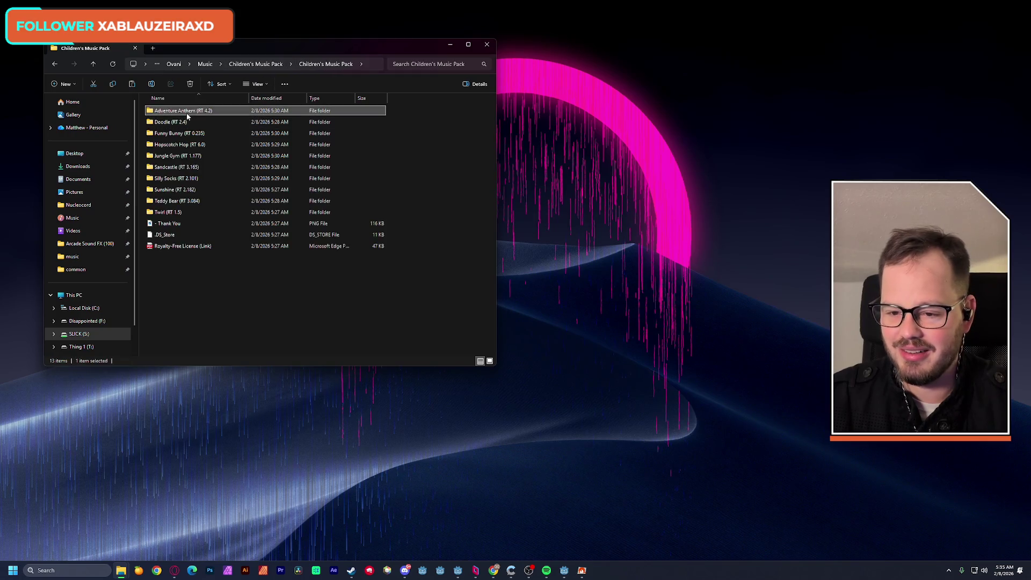
pyautogui.doubleClick(186, 111)
pyautogui.doubleClick(173, 156)
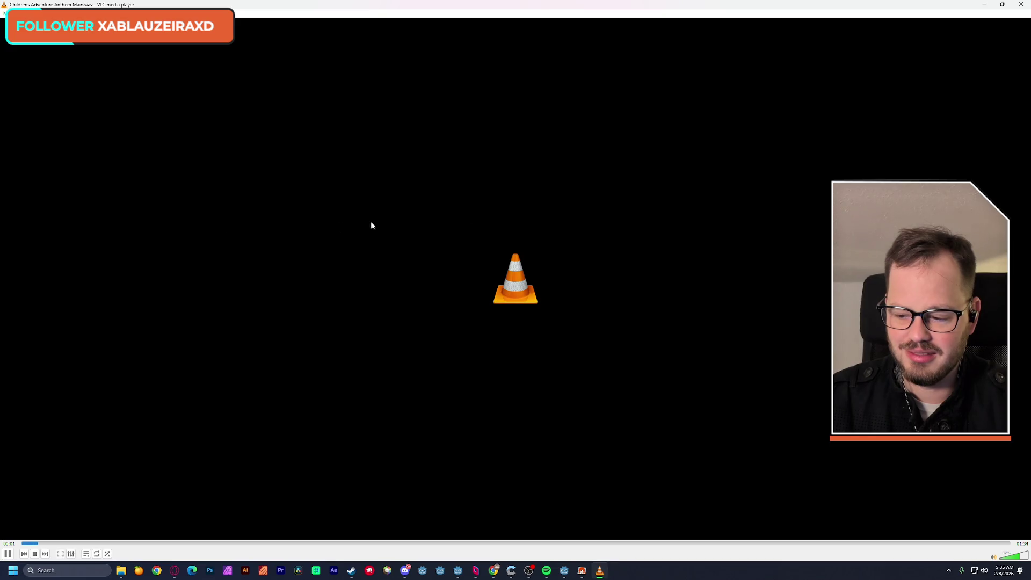
pyautogui.hotkey('alt', 'F4')
pyautogui.click(206, 65)
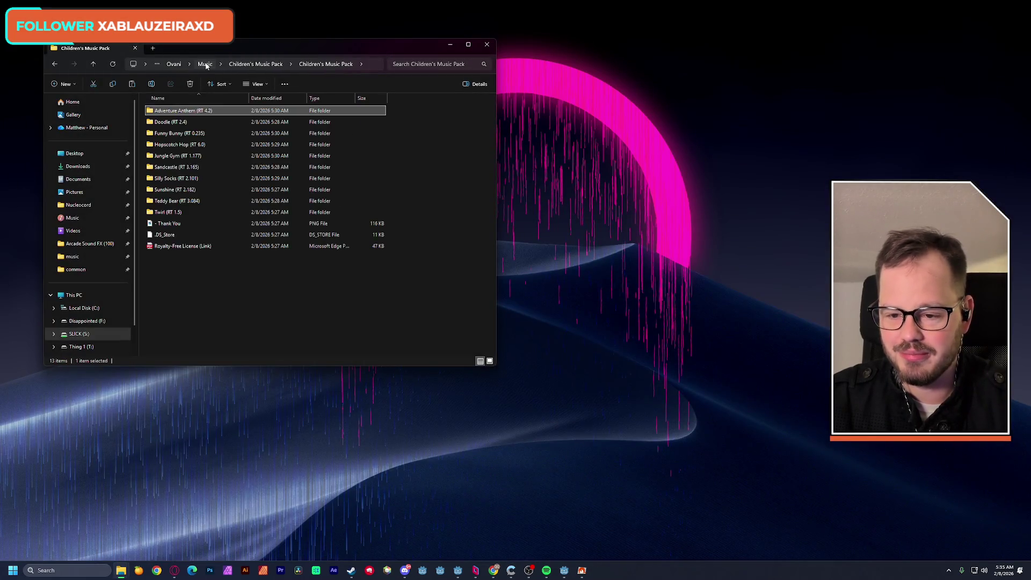
pyautogui.click(260, 65)
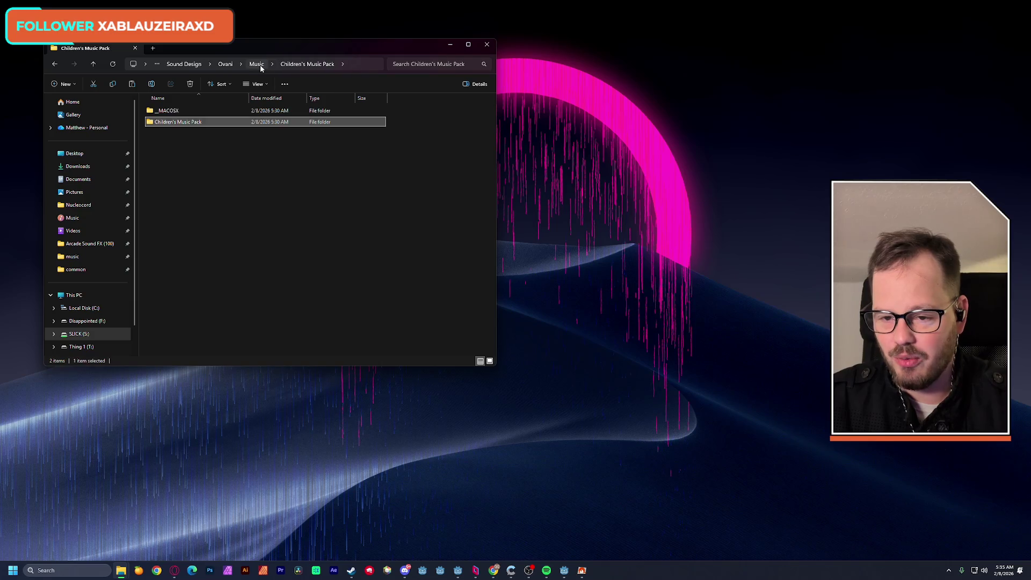
# Step: Extract the Chiptune Vol 3 music pack zip in the Music folder to its default destination
pyautogui.click(257, 64)
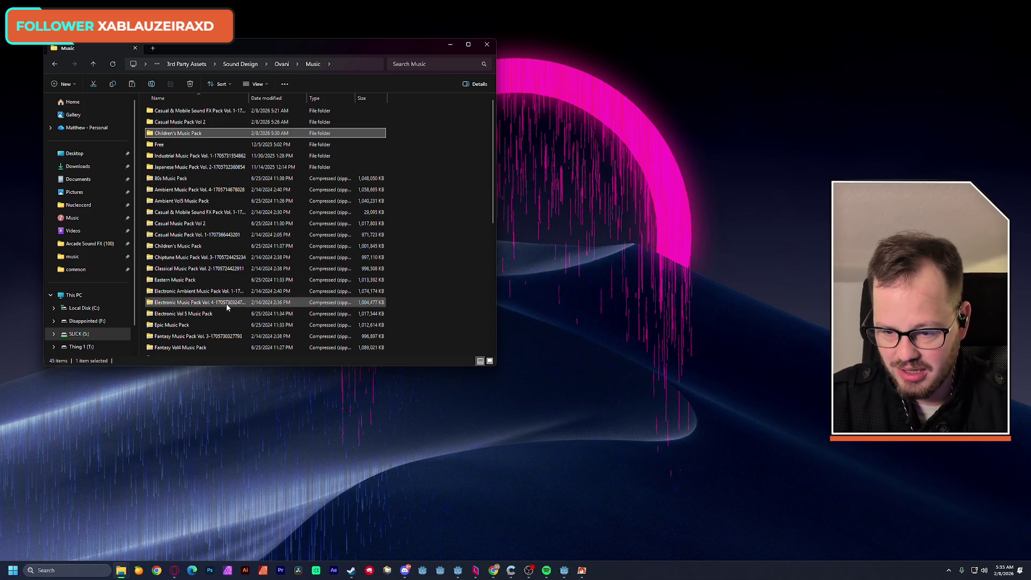
pyautogui.scroll(-1, 226, 305)
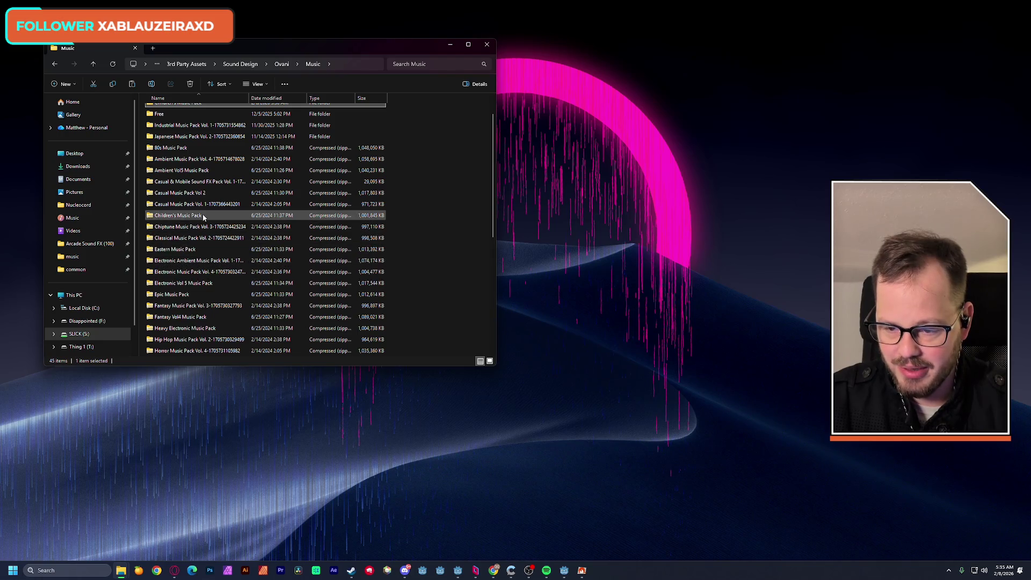
pyautogui.doubleClick(178, 229)
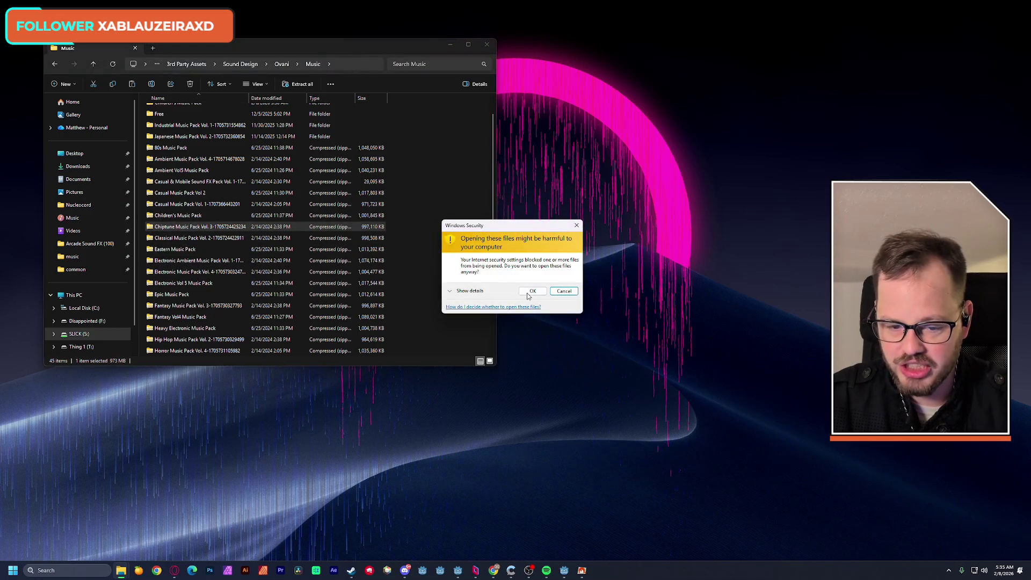
pyautogui.click(562, 290)
pyautogui.rightClick(176, 231)
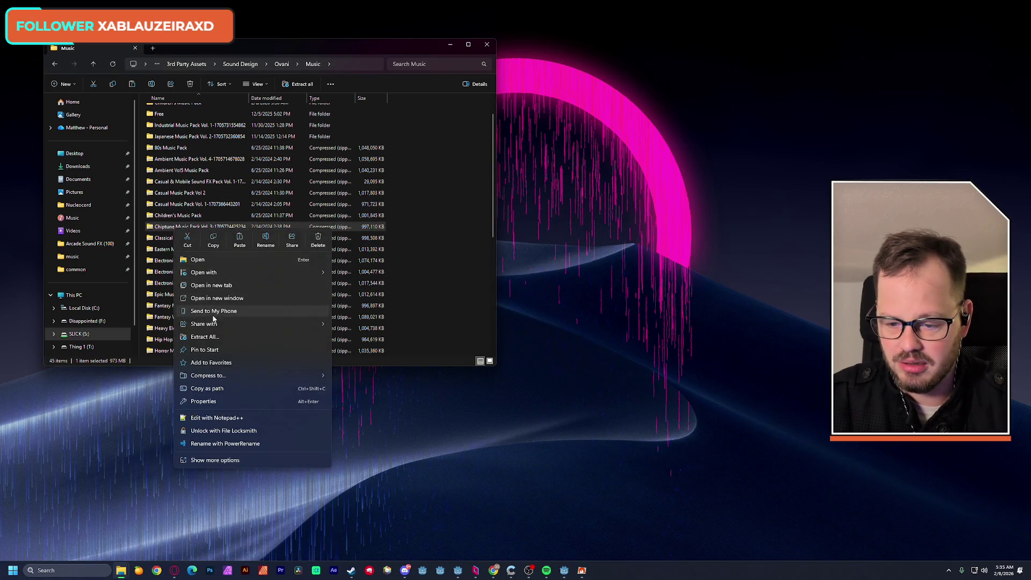
pyautogui.click(221, 336)
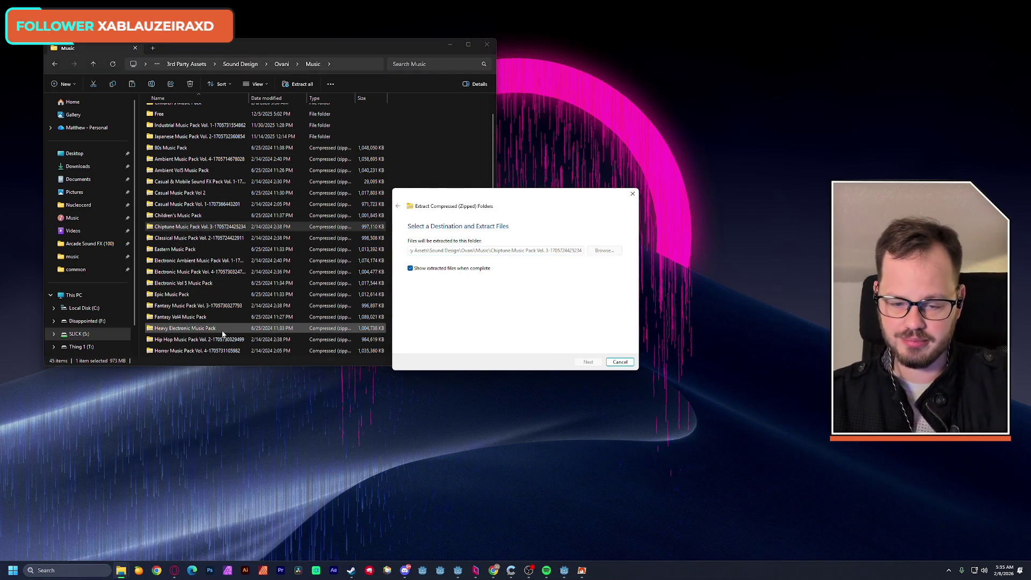
pyautogui.press('Return')
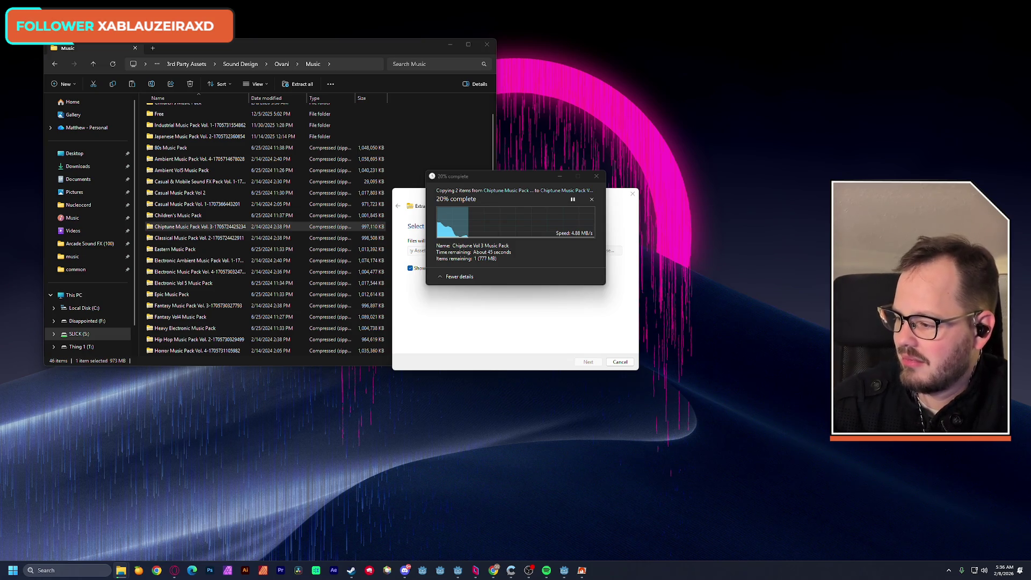
# Step: Move the extra music folder window out of the way and return to the Godot editor
pyautogui.moveTo(0, 116); pyautogui.dragTo(375, 114)
pyautogui.press('super+Down')
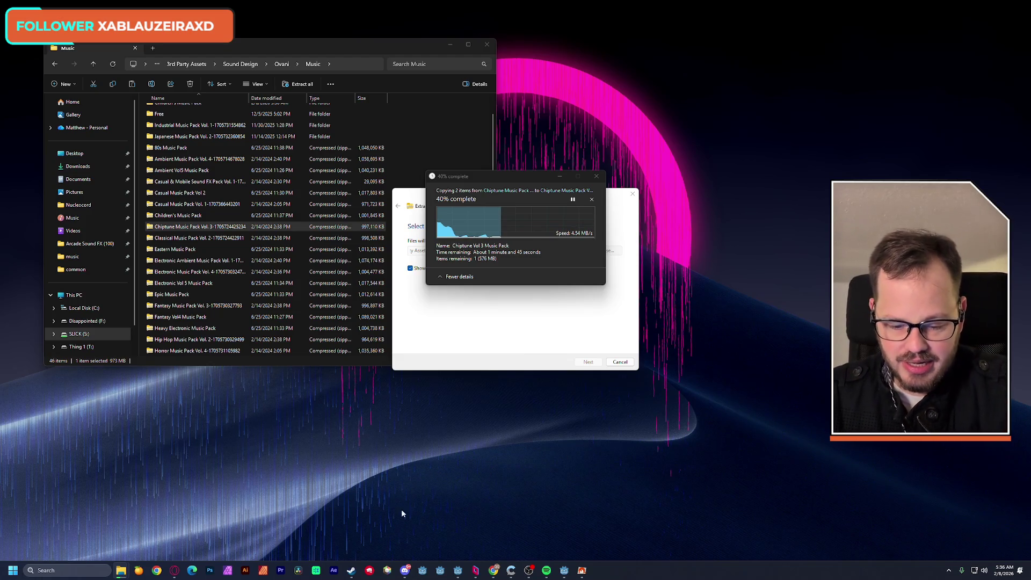
pyautogui.click(458, 570)
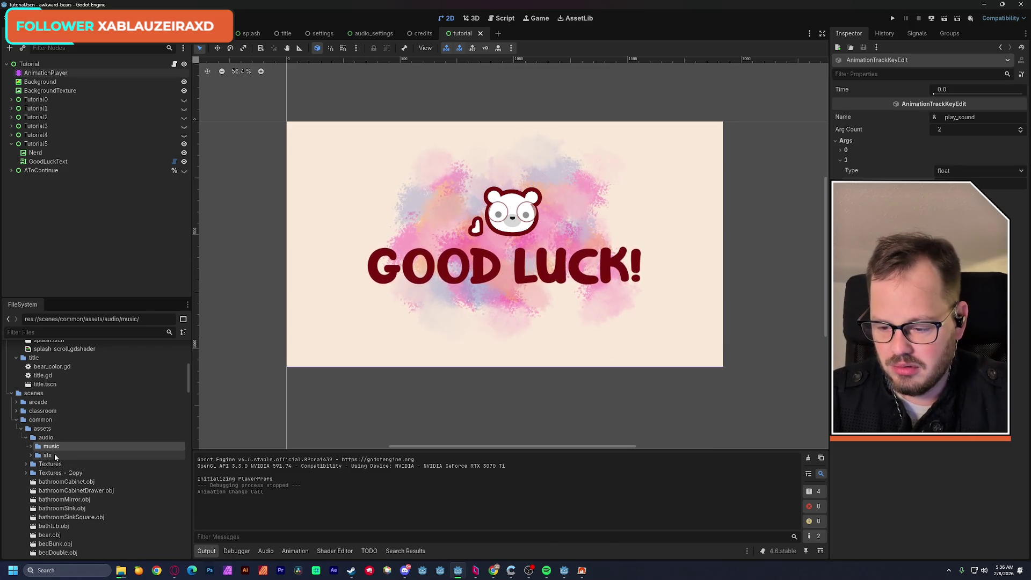
pyautogui.scroll(-5, 54, 453)
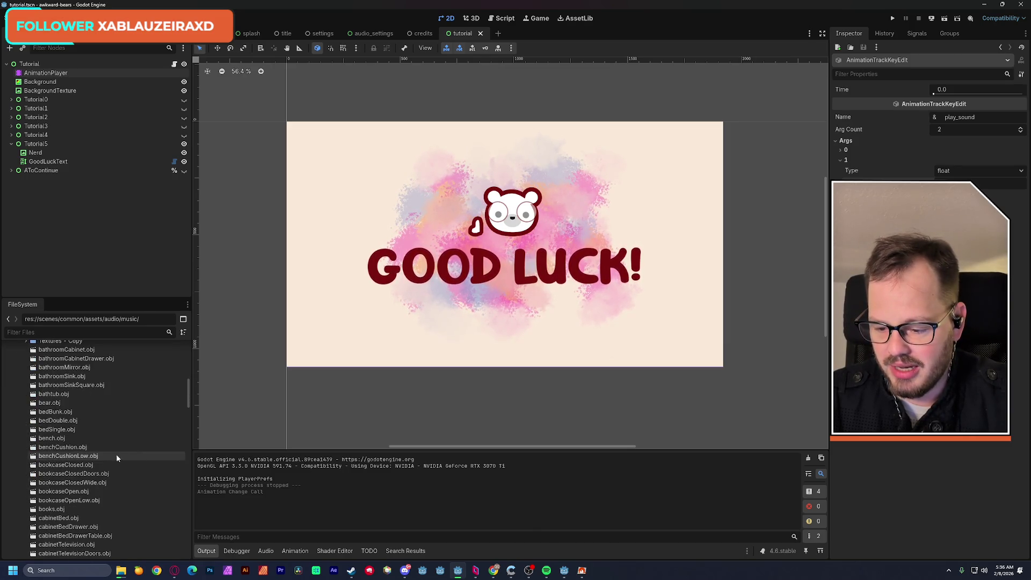
pyautogui.moveTo(187, 403)
pyautogui.mouseDown()
pyautogui.moveTo(189, 389)
pyautogui.moveTo(190, 535)
pyautogui.mouseUp()
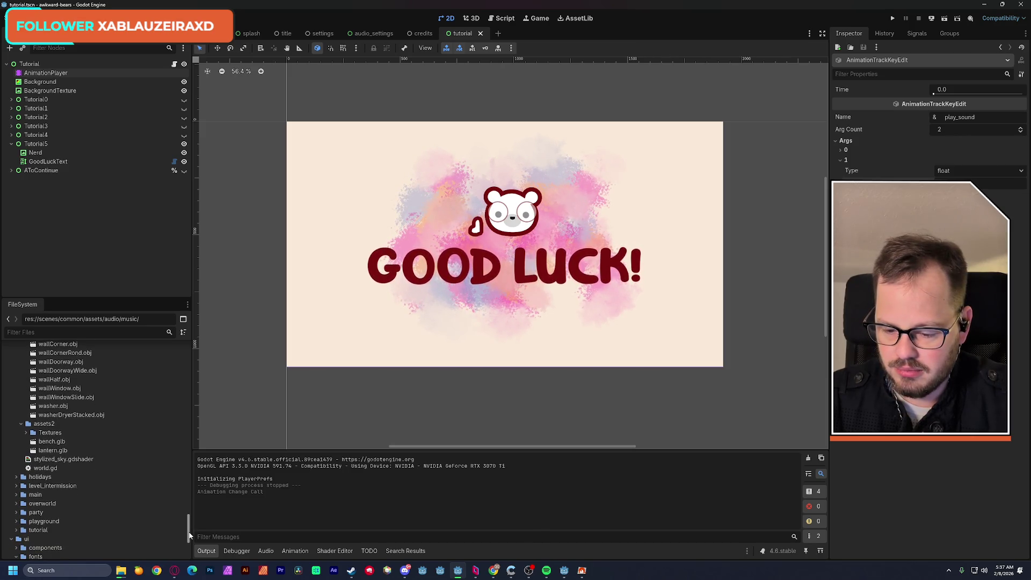
pyautogui.moveTo(189, 535); pyautogui.dragTo(189, 537)
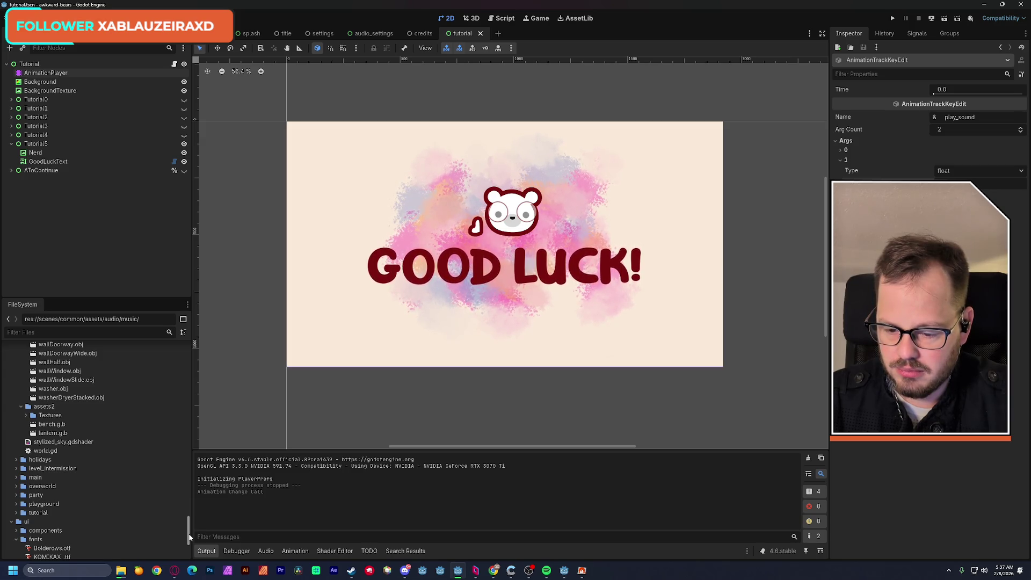
pyautogui.moveTo(189, 538); pyautogui.dragTo(191, 540)
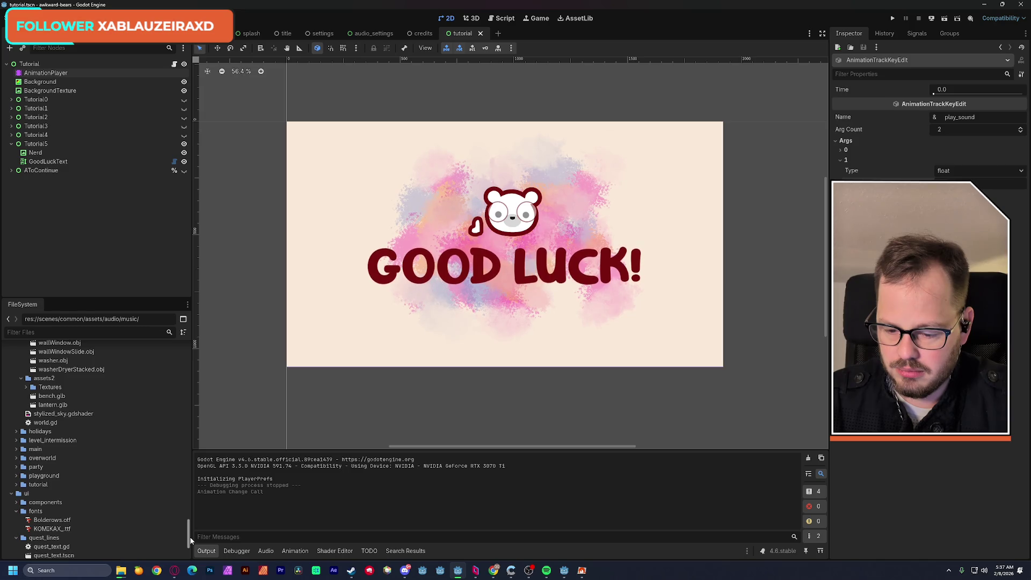
pyautogui.moveTo(190, 540); pyautogui.dragTo(190, 545)
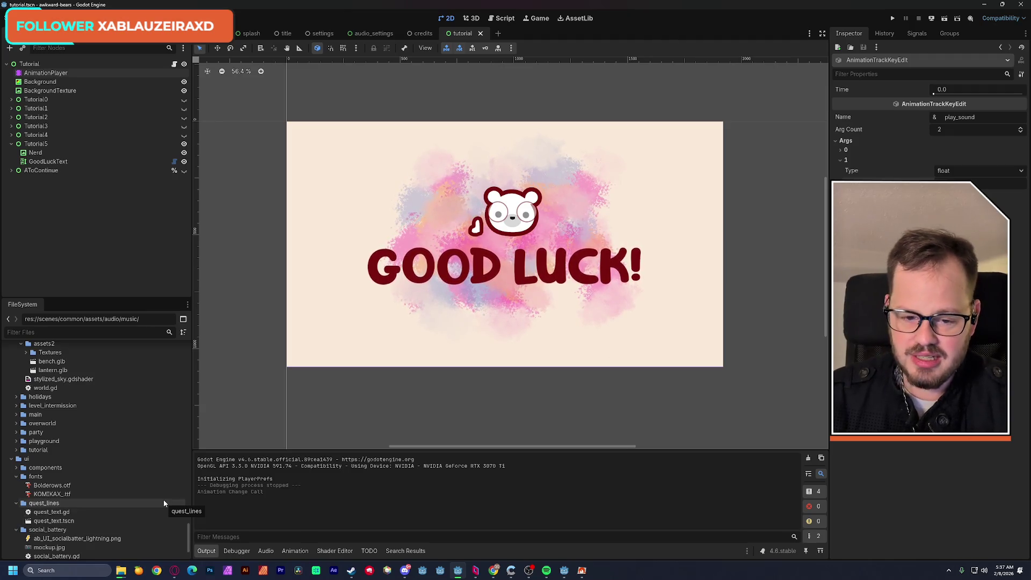
pyautogui.moveTo(189, 532); pyautogui.dragTo(199, 340)
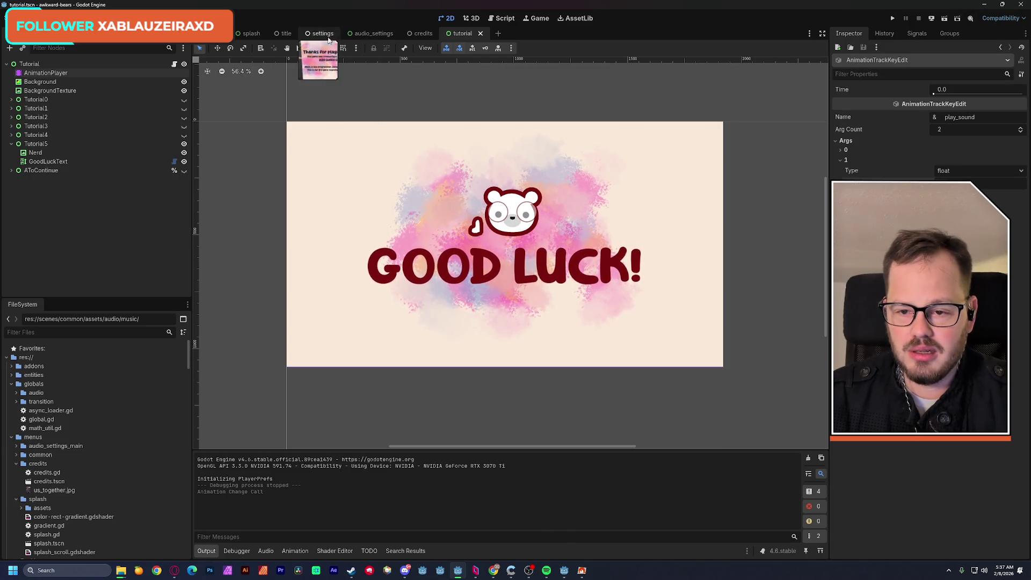
# Step: Test-run the credits scene, stop it, then bring up the itch.io page in the browser
pyautogui.moveTo(268, 41)
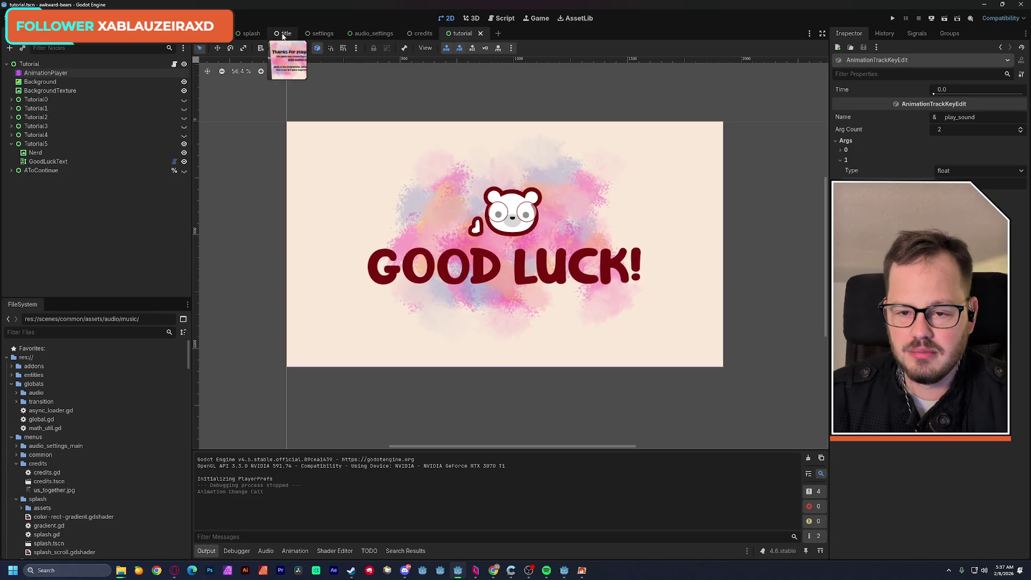
pyautogui.click(421, 33)
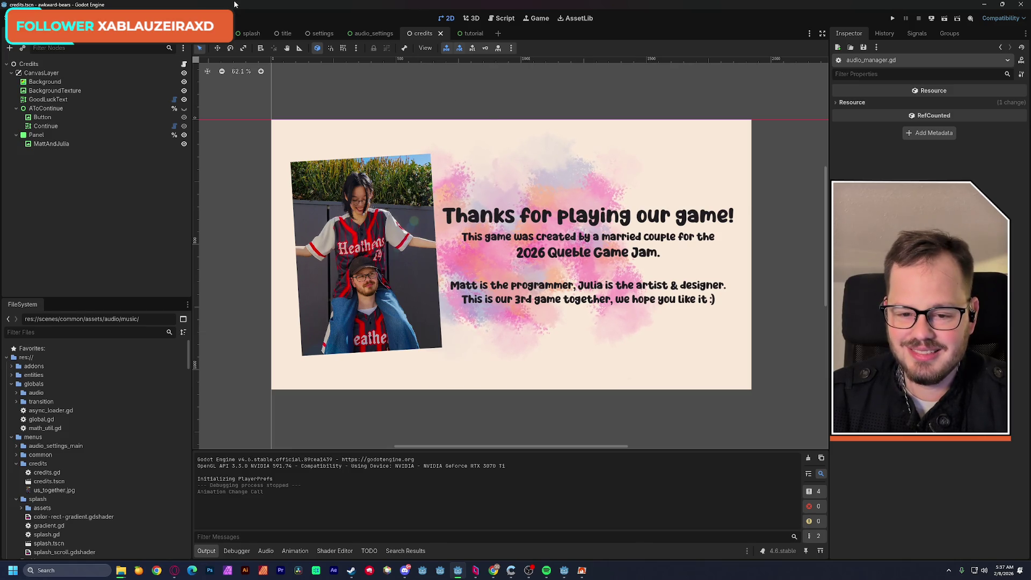
pyautogui.click(943, 19)
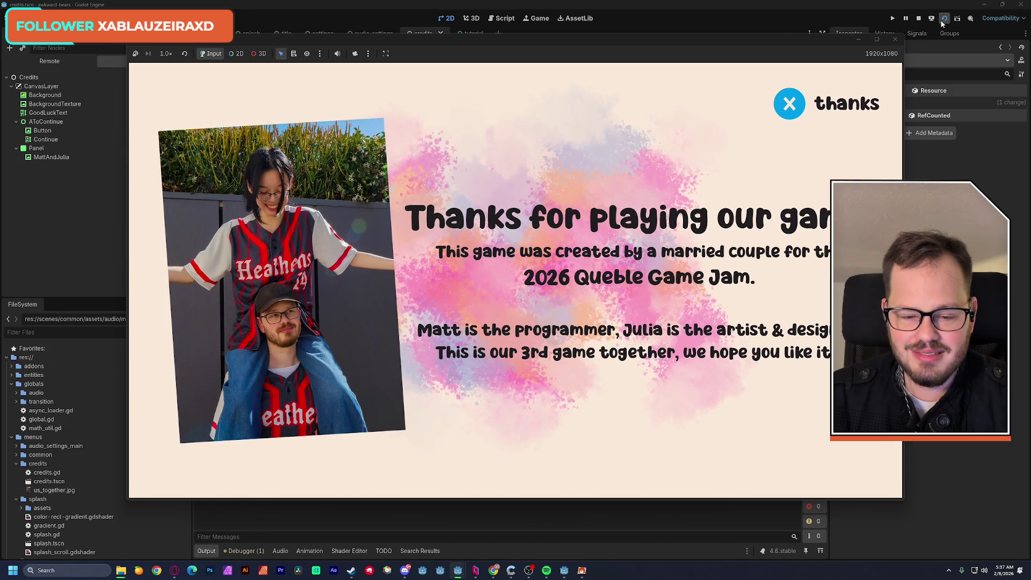
pyautogui.click(900, 43)
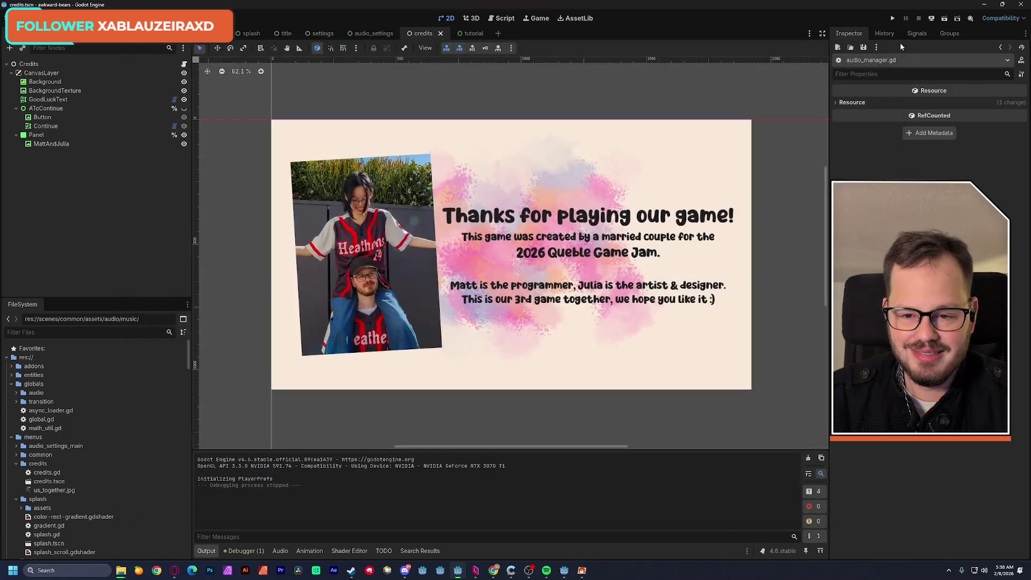
pyautogui.click(174, 570)
pyautogui.scroll(15, 257, 344)
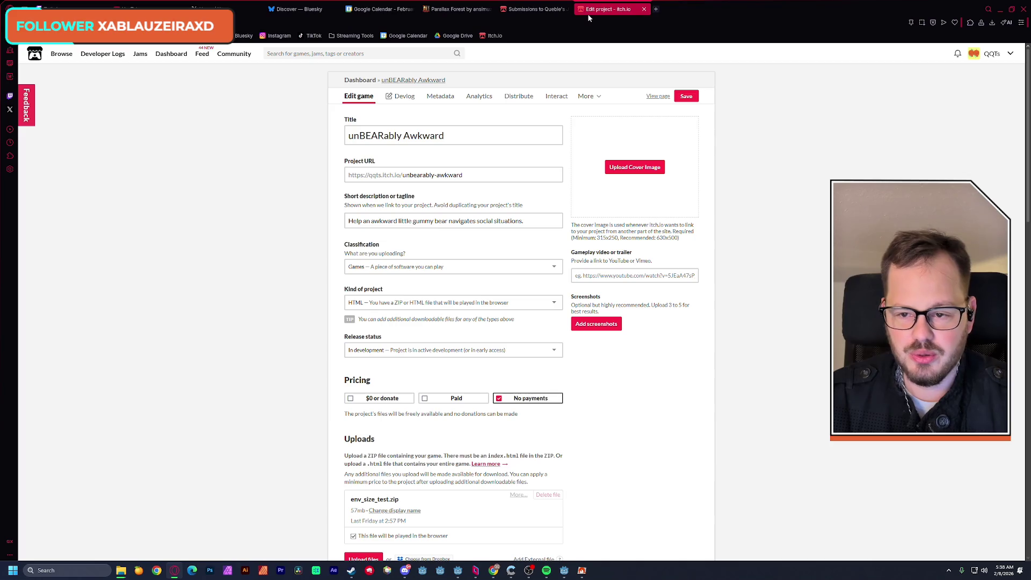
# Step: Read the chat in the Twitch Stream Manager tab, then minimise the browser
pyautogui.click(70, 6)
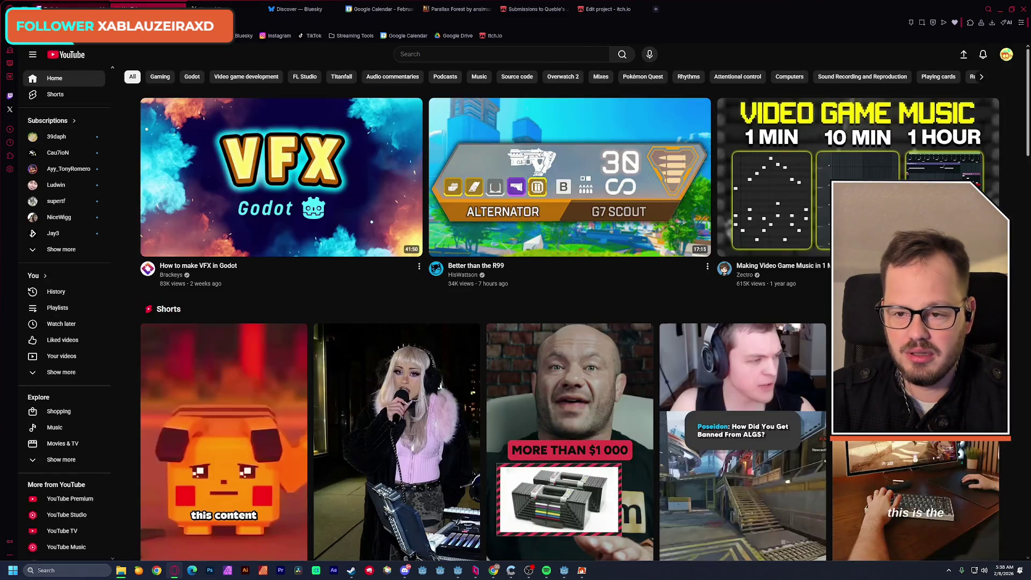
pyautogui.click(70, 7)
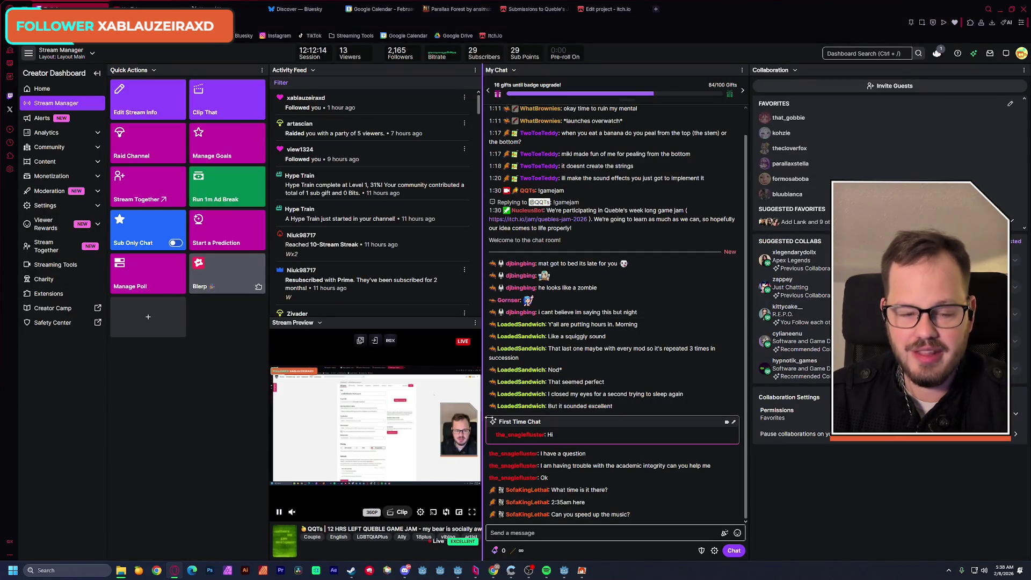
pyautogui.click(1021, 12)
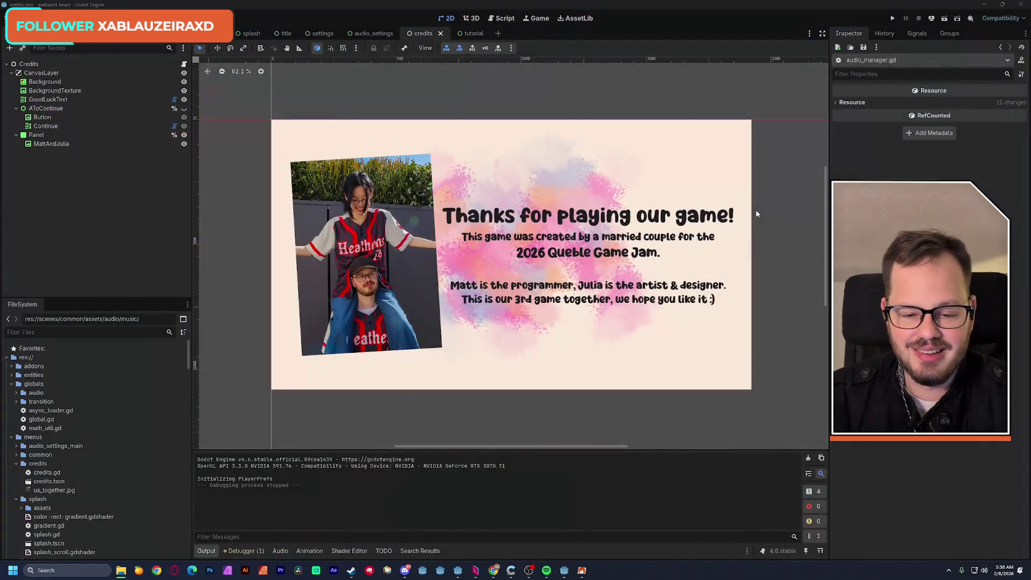
# Step: Close the audio_settings and settings scene tabs so the title scene remains open
pyautogui.click(369, 33)
pyautogui.moveTo(388, 144); pyautogui.dragTo(428, 172)
pyautogui.scroll(-5, 430, 176)
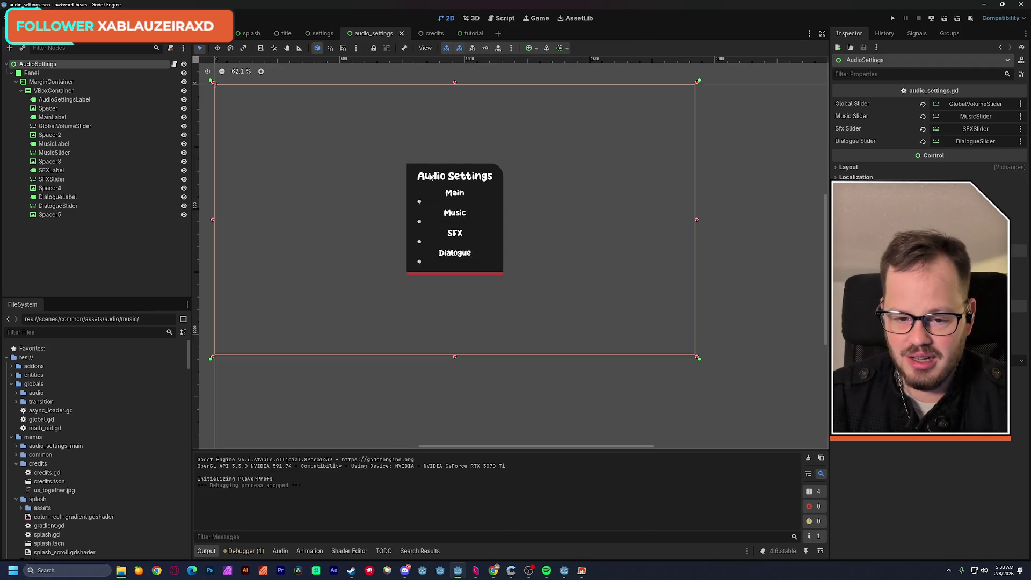
pyautogui.click(400, 34)
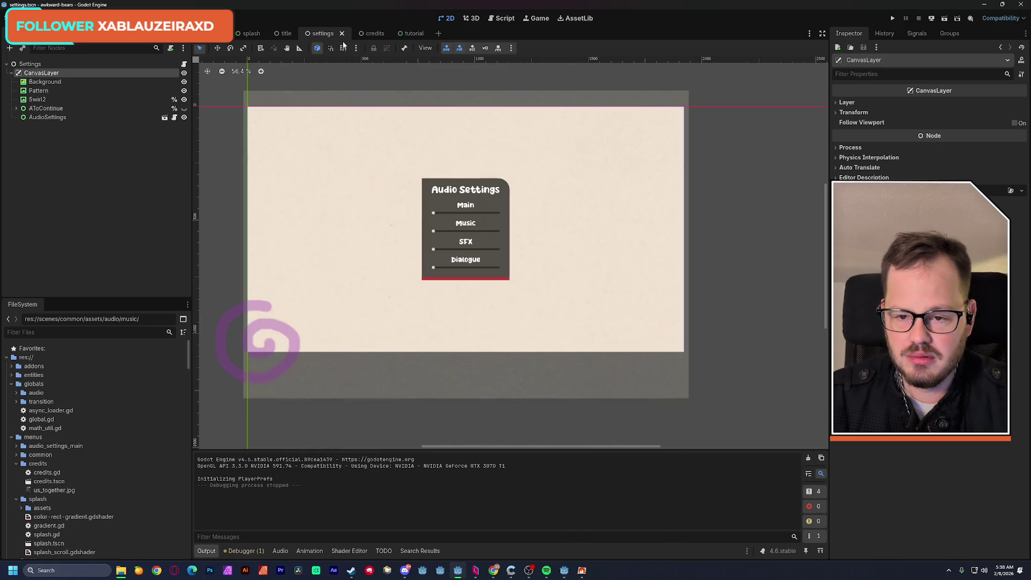
pyautogui.click(343, 33)
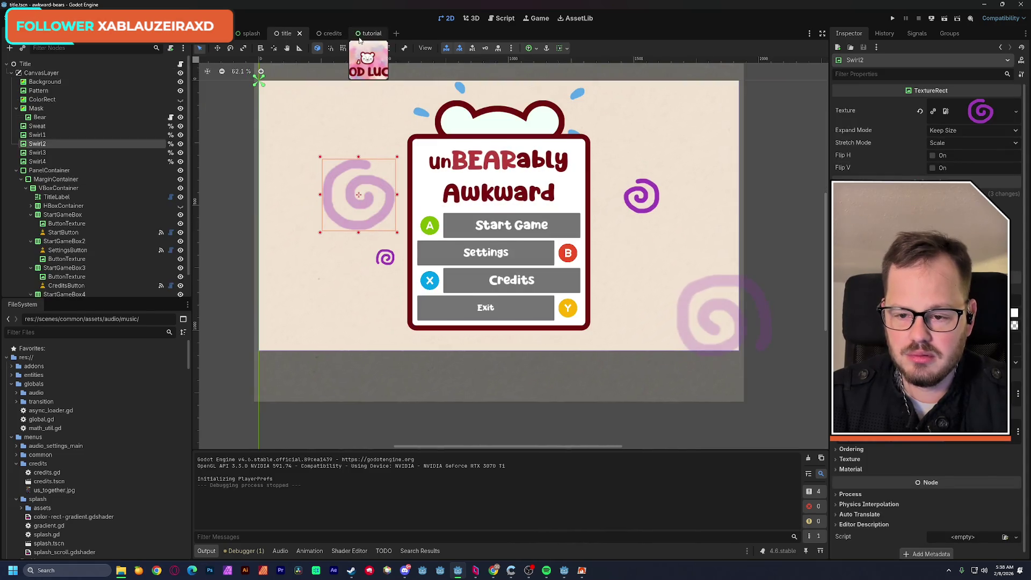
pyautogui.scroll(-1, 83, 185)
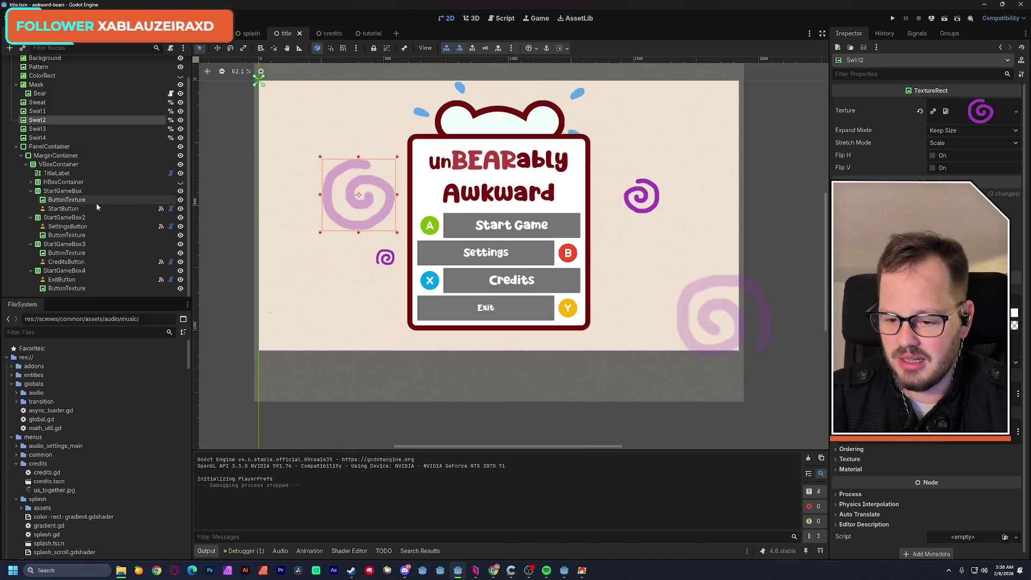
pyautogui.scroll(1, 58, 175)
pyautogui.scroll(-3, 101, 425)
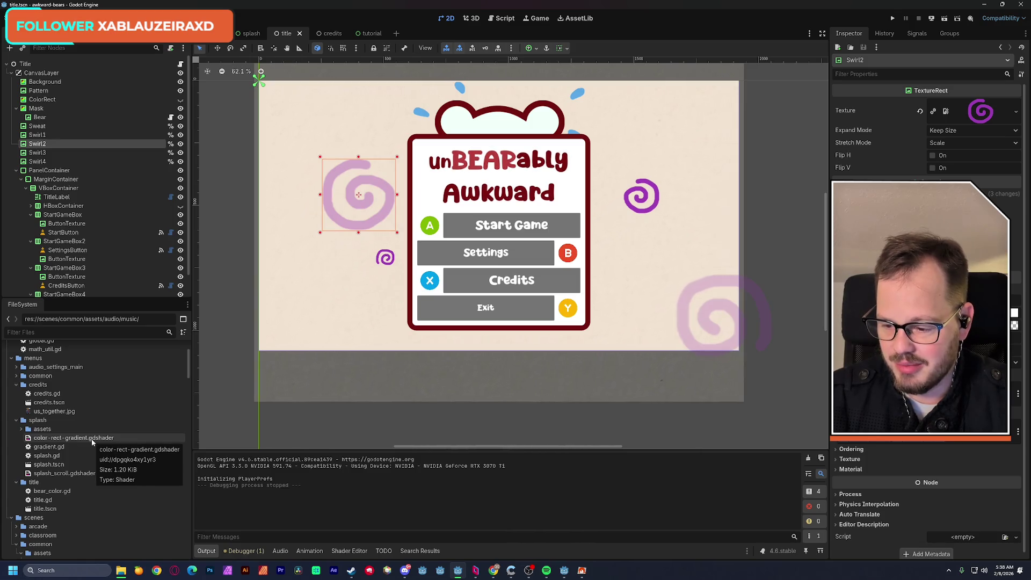
pyautogui.scroll(-1, 185, 370)
pyautogui.moveTo(184, 369); pyautogui.dragTo(190, 382)
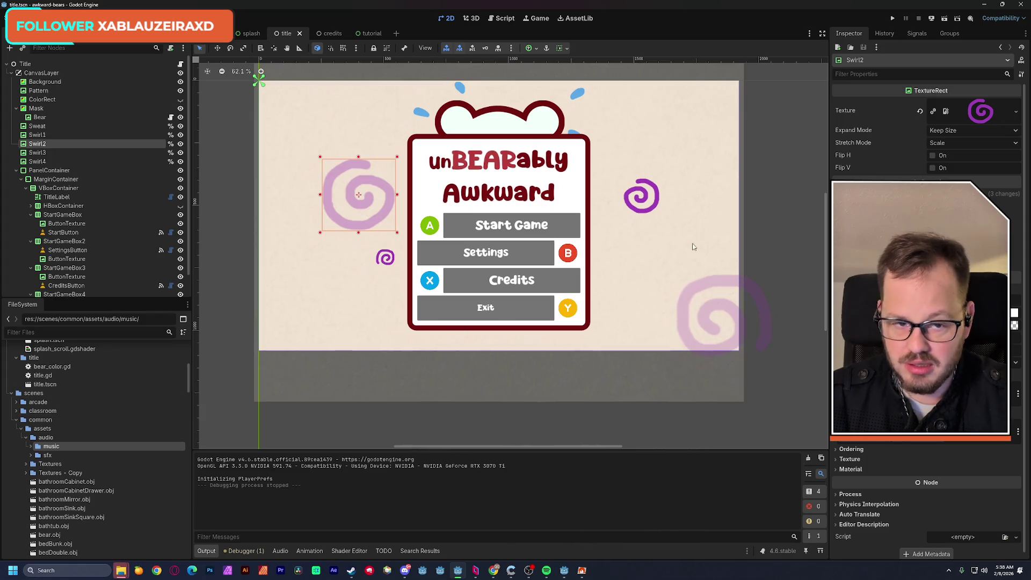
pyautogui.click(984, 5)
# Step: Extract all files of the Chiptune Vol 3 Music Pack archive into a new folder
pyautogui.moveTo(502, 115)
pyautogui.mouseDown()
pyautogui.moveTo(741, 226)
pyautogui.moveTo(568, 134)
pyautogui.mouseUp()
pyautogui.rightClick(537, 194)
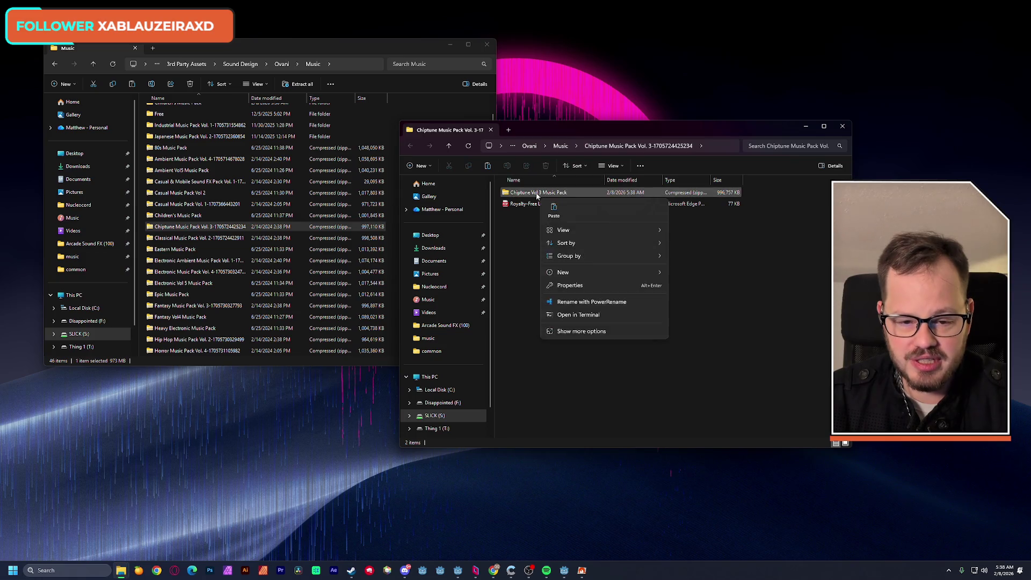
pyautogui.doubleClick(537, 194)
pyautogui.click(533, 291)
pyautogui.rightClick(537, 288)
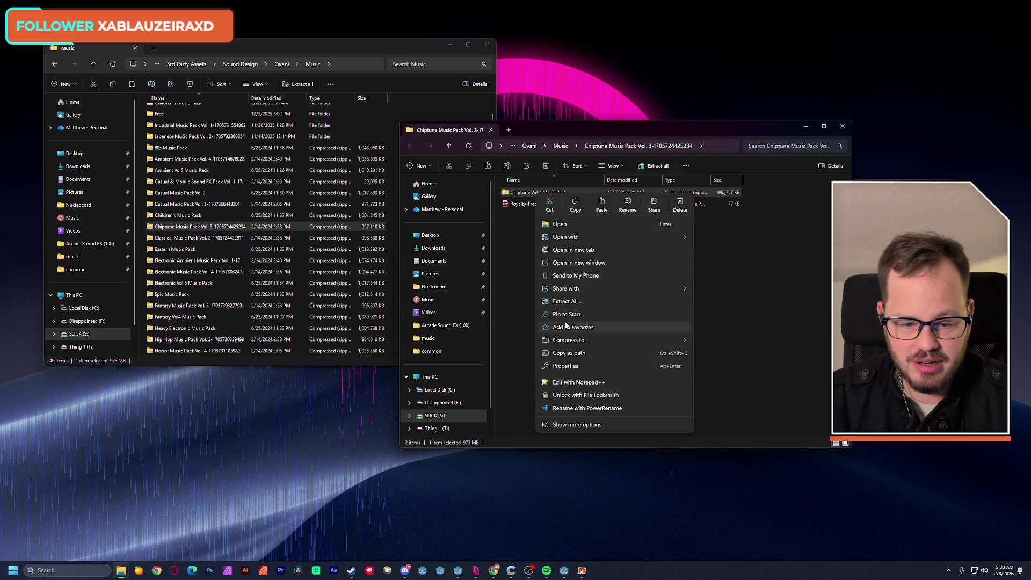
pyautogui.click(582, 302)
pyautogui.click(587, 362)
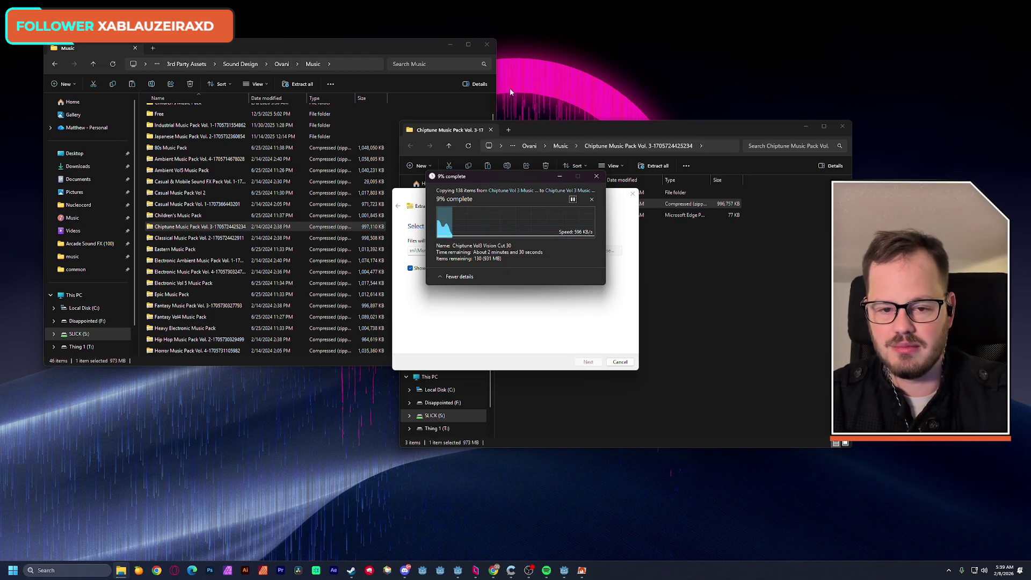
# Step: Close the Music folder window and switch to the GourmetGull project editor
pyautogui.click(488, 45)
pyautogui.click(488, 45)
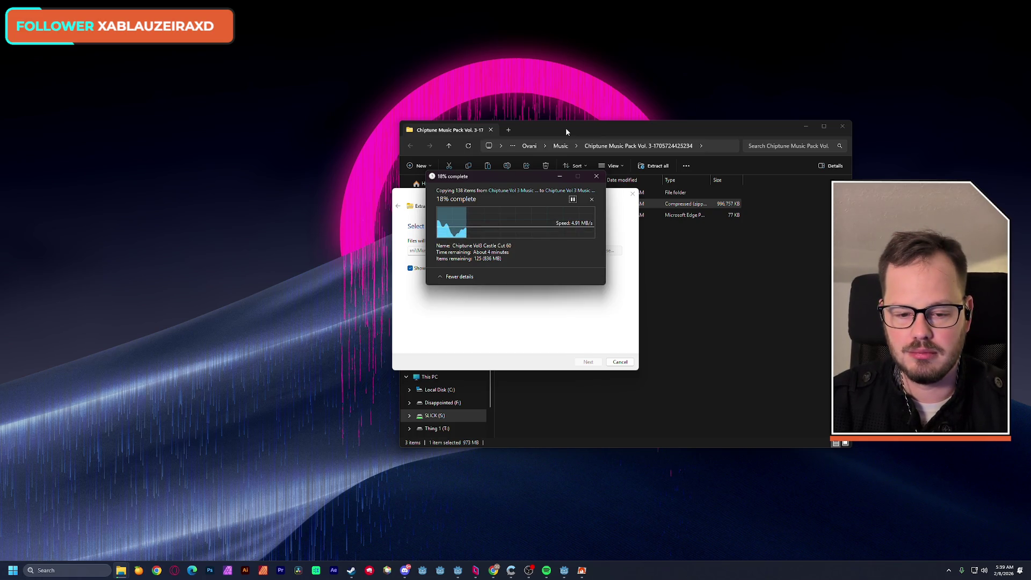
pyautogui.hotkey('alt', 'Tab')
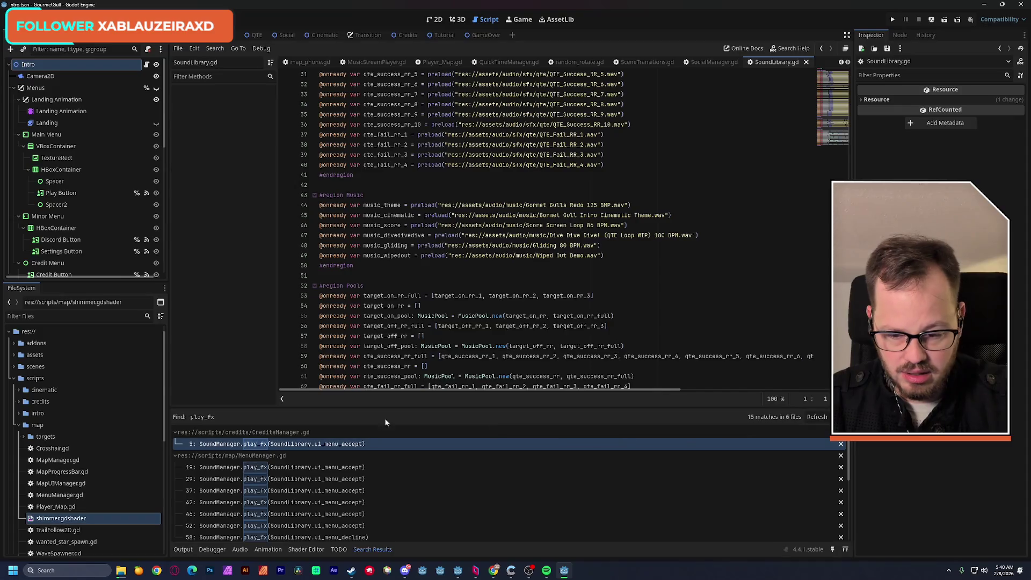
# Step: Search all project files for play_music and open the line 46 call in CinematicManager.gd
pyautogui.hotkey('ctrl', 'shift', 'f')
pyautogui.click(468, 262)
pyautogui.press('BackSpace')
pyautogui.press('BackSpace')
pyautogui.write('music')
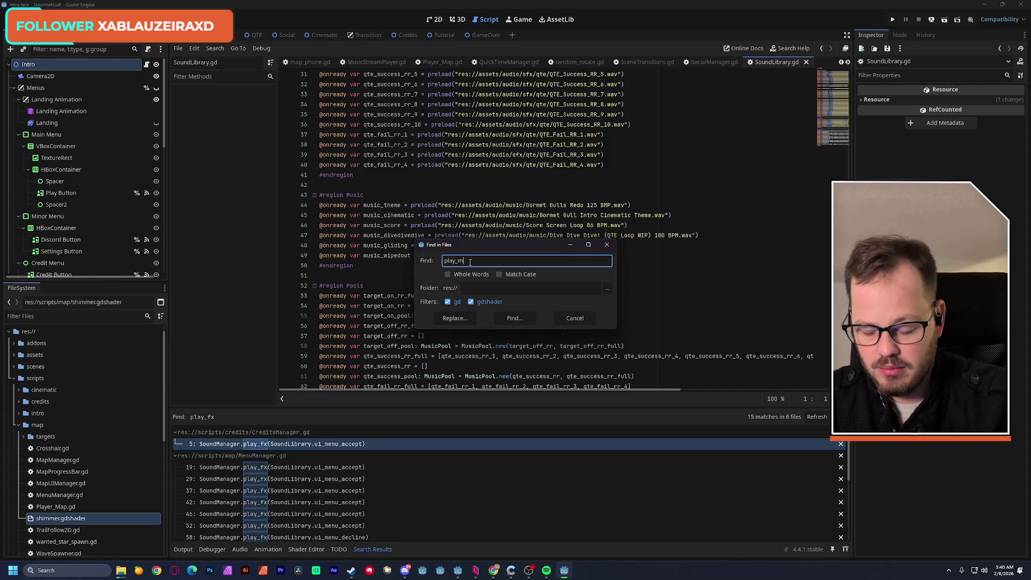
pyautogui.press('Return')
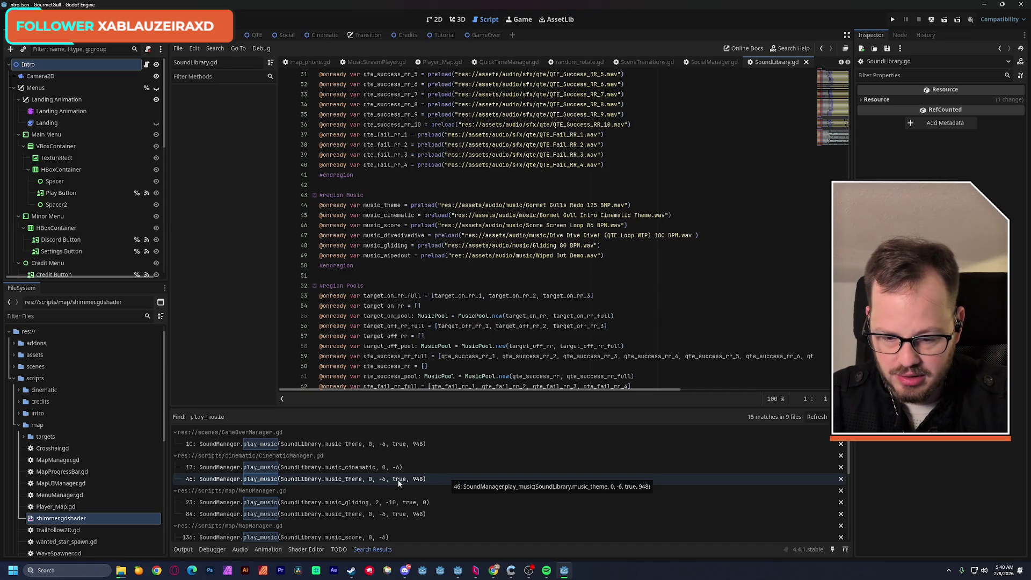
pyautogui.click(348, 480)
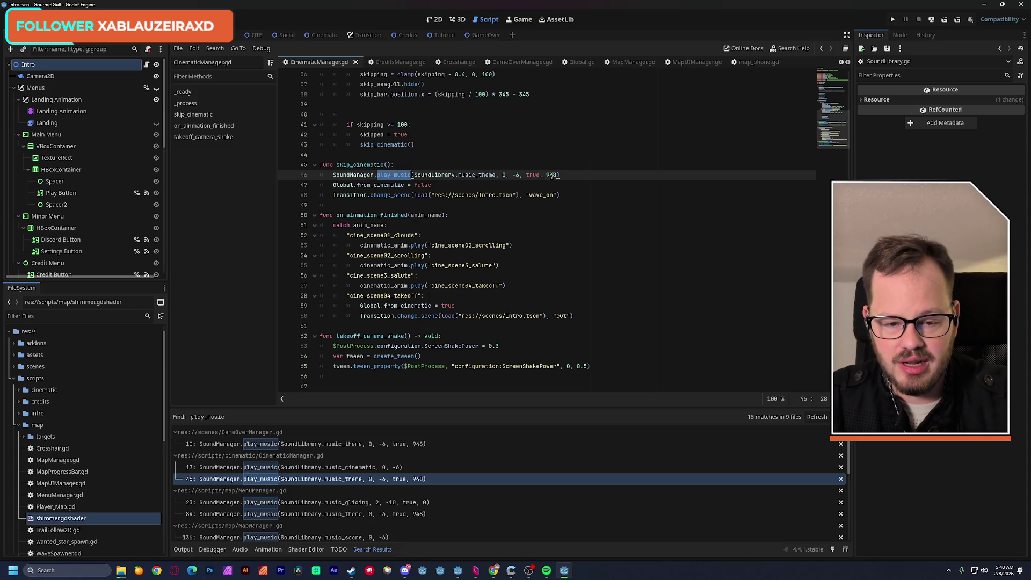
# Step: Inspect the play_music definition and its loop_point default, then return to the bear game editor
pyautogui.keyDown('ctrl'); pyautogui.click(413, 175); pyautogui.keyUp('ctrl')
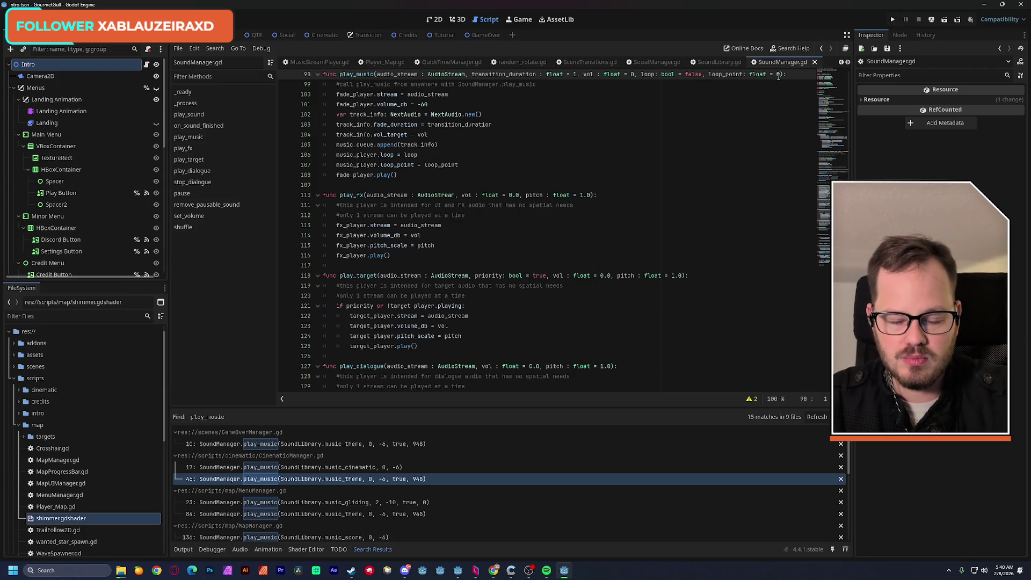
pyautogui.moveTo(780, 75); pyautogui.dragTo(754, 74)
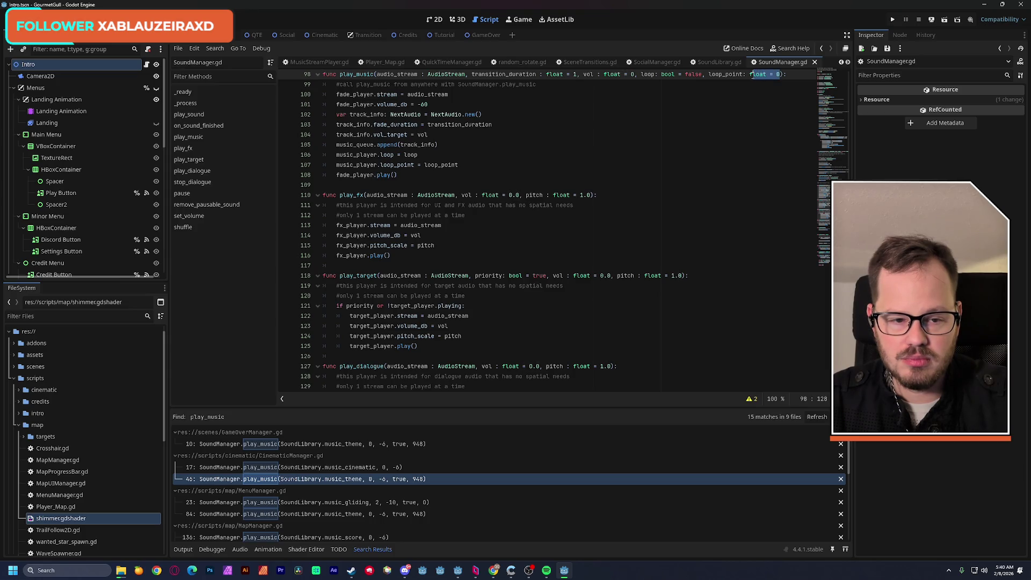
pyautogui.click(729, 74)
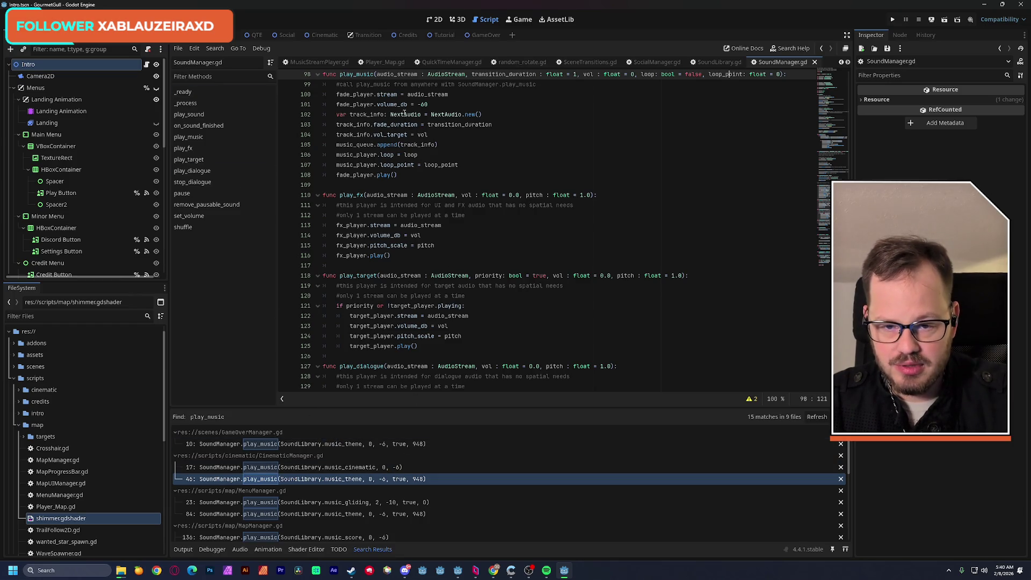
pyautogui.click(300, 480)
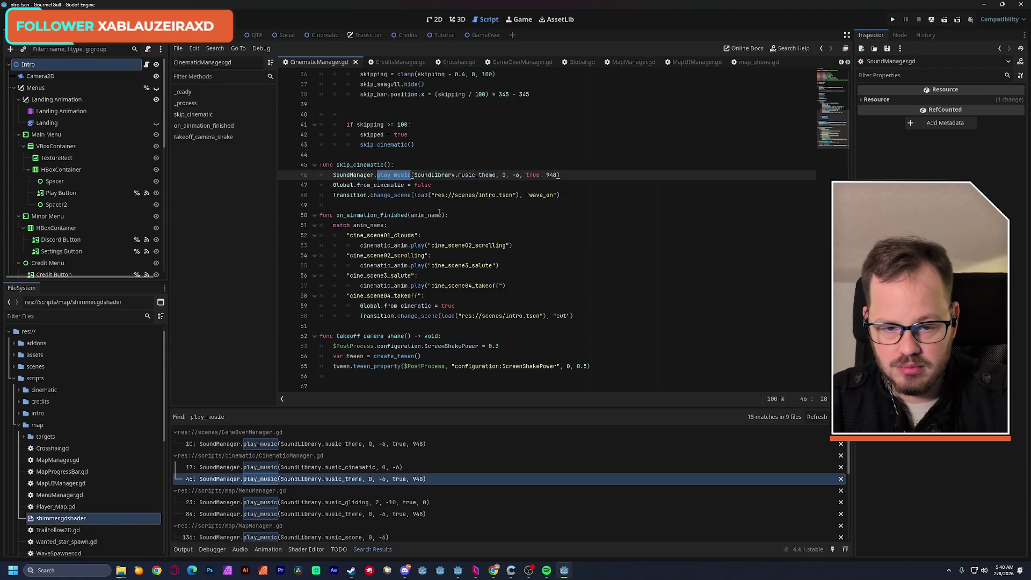
pyautogui.moveTo(560, 176); pyautogui.dragTo(333, 178)
pyautogui.hotkey('ctrl', 'c')
pyautogui.click(423, 162)
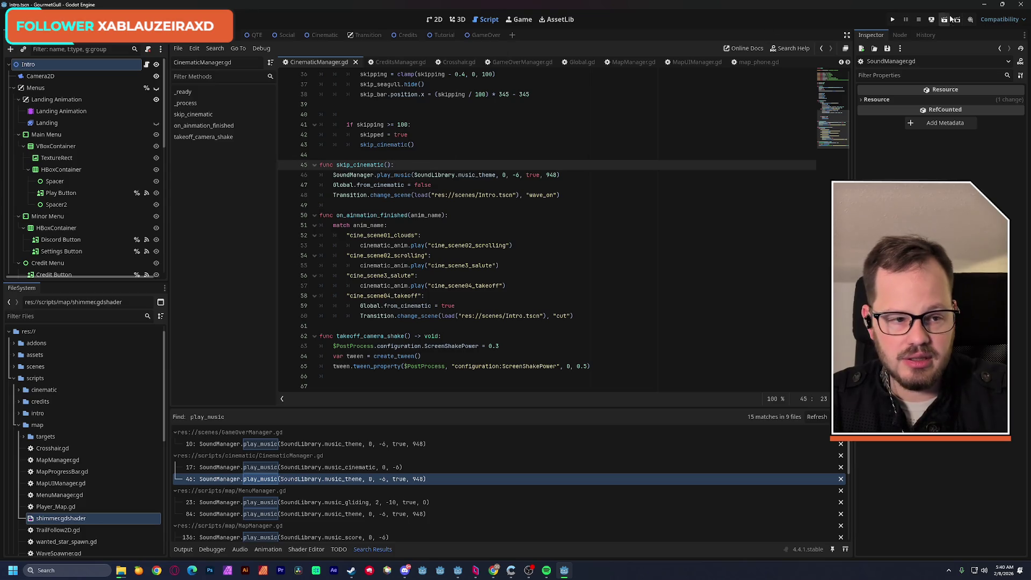
pyautogui.click(985, 4)
pyautogui.click(458, 570)
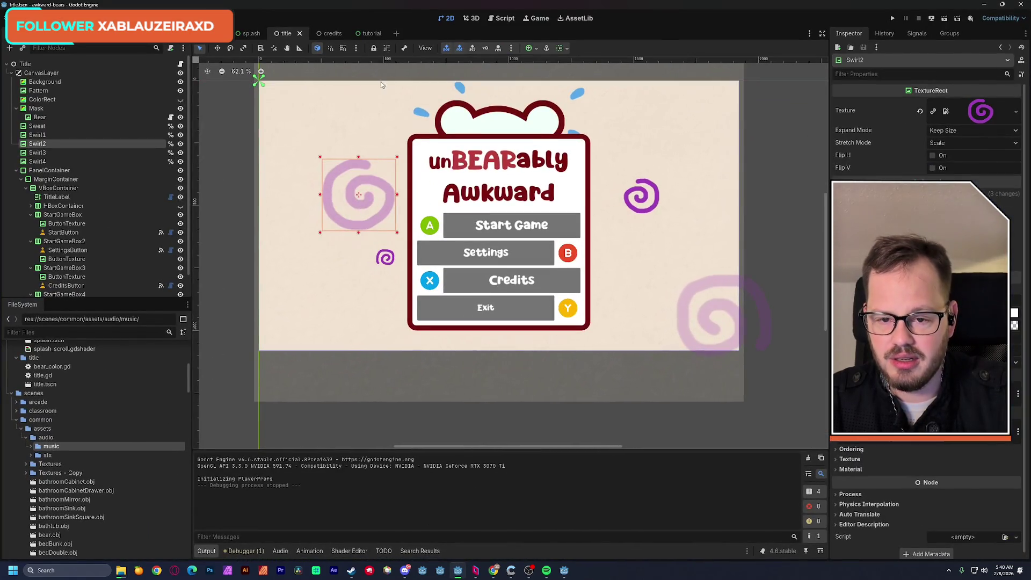
# Step: Open the splash scene's script and paste a play_music call into _ready
pyautogui.click(251, 34)
pyautogui.click(174, 64)
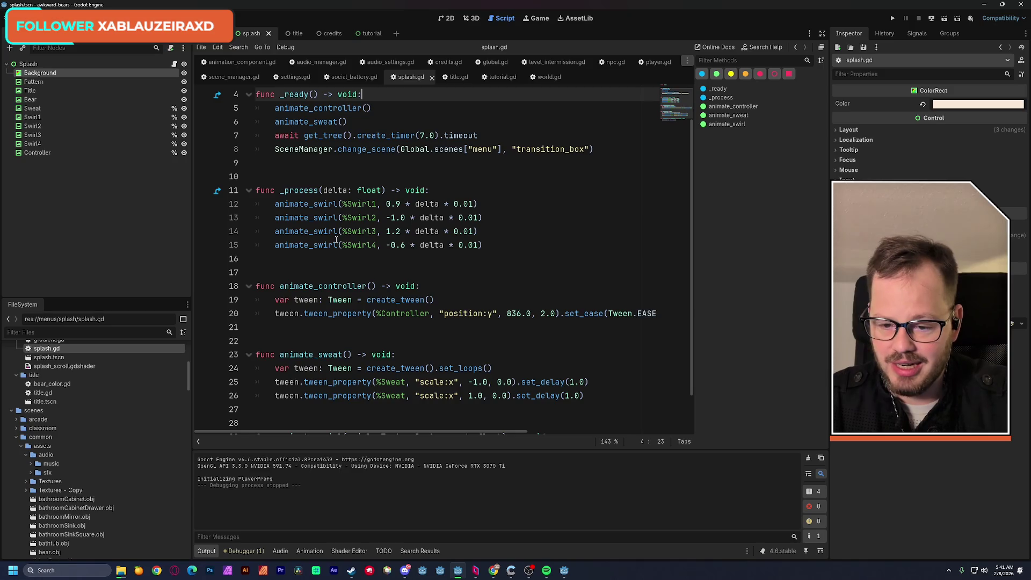
pyautogui.scroll(1, 356, 258)
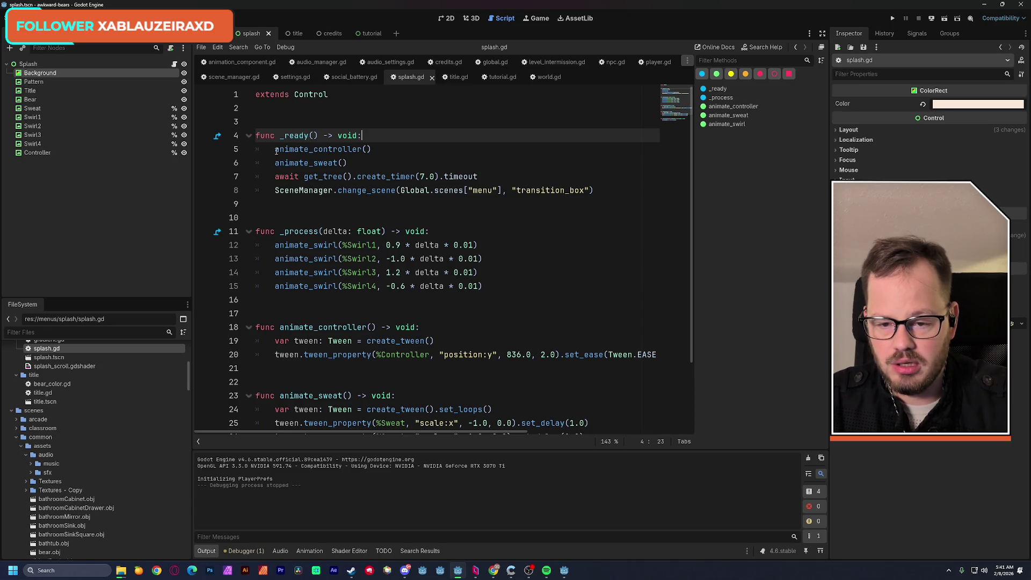
pyautogui.press('Return')
pyautogui.hotkey('ctrl', 'v')
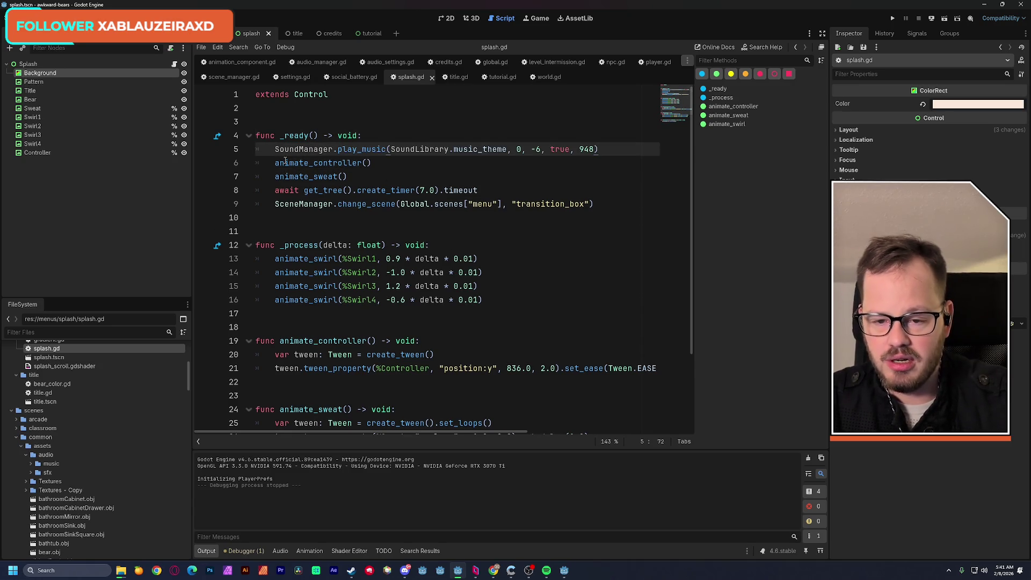
# Step: Change SoundManager to AudioManager and replace SoundLibrary.music_theme with an empty load()
pyautogui.moveTo(300, 149); pyautogui.dragTo(275, 148)
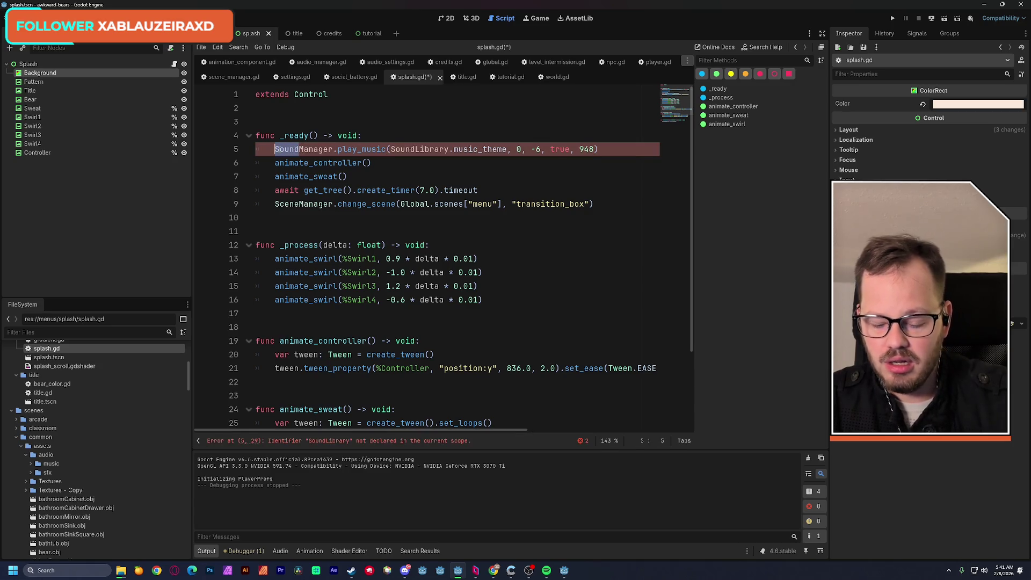
pyautogui.write('Audio')
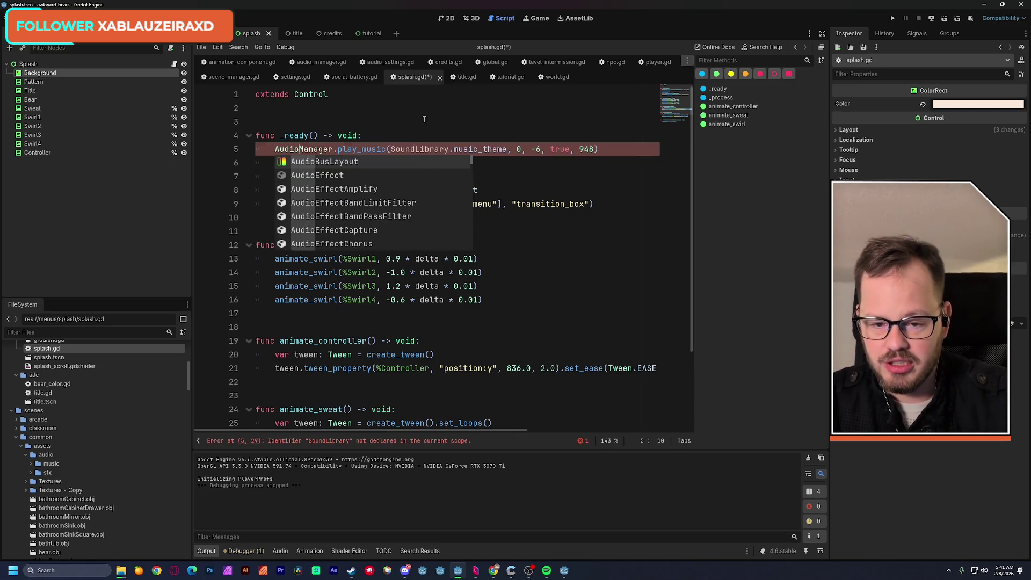
pyautogui.click(423, 116)
pyautogui.moveTo(499, 149); pyautogui.dragTo(423, 155)
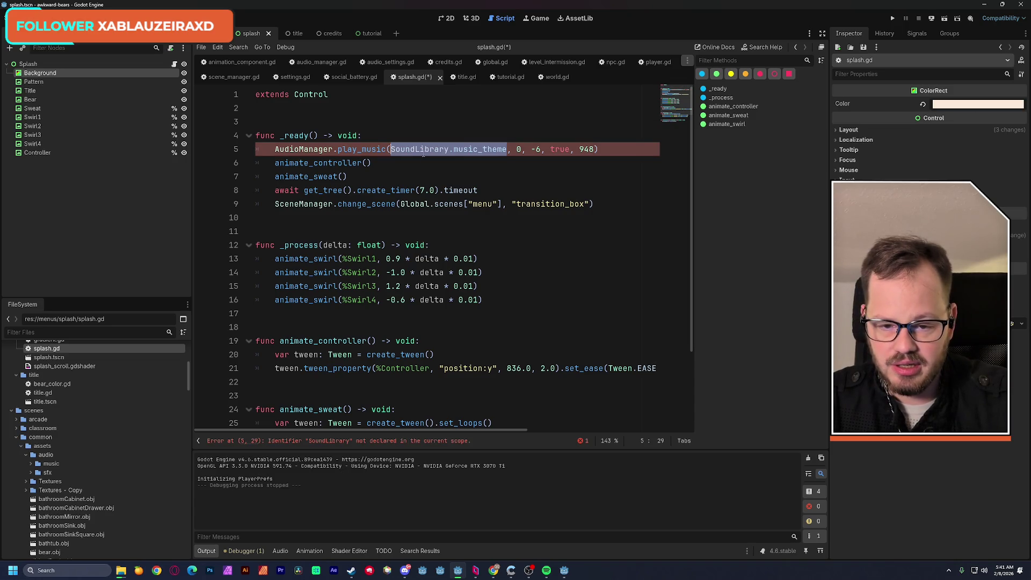
pyautogui.write('load(')
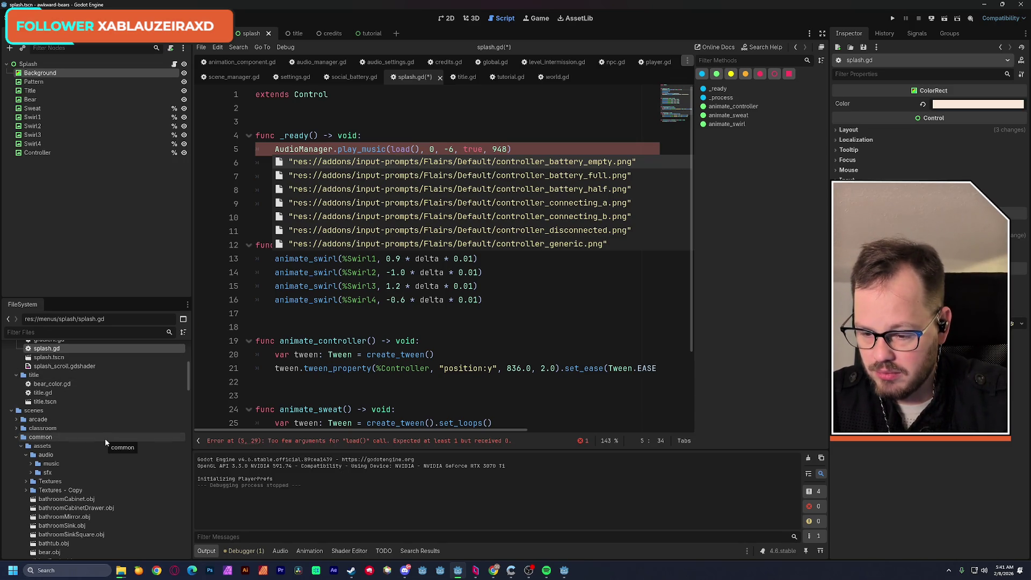
pyautogui.scroll(2, 102, 438)
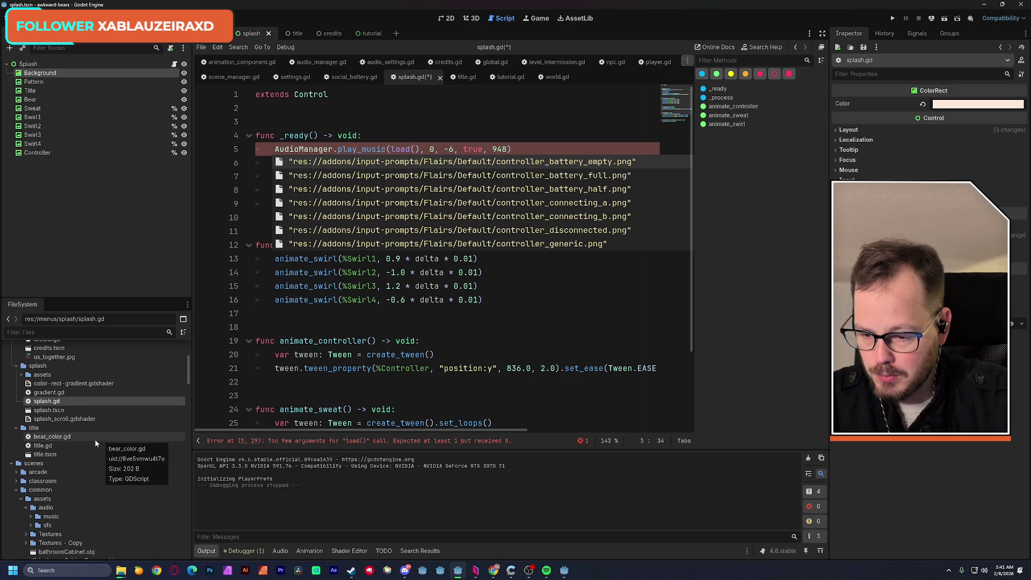
pyautogui.scroll(2, 92, 436)
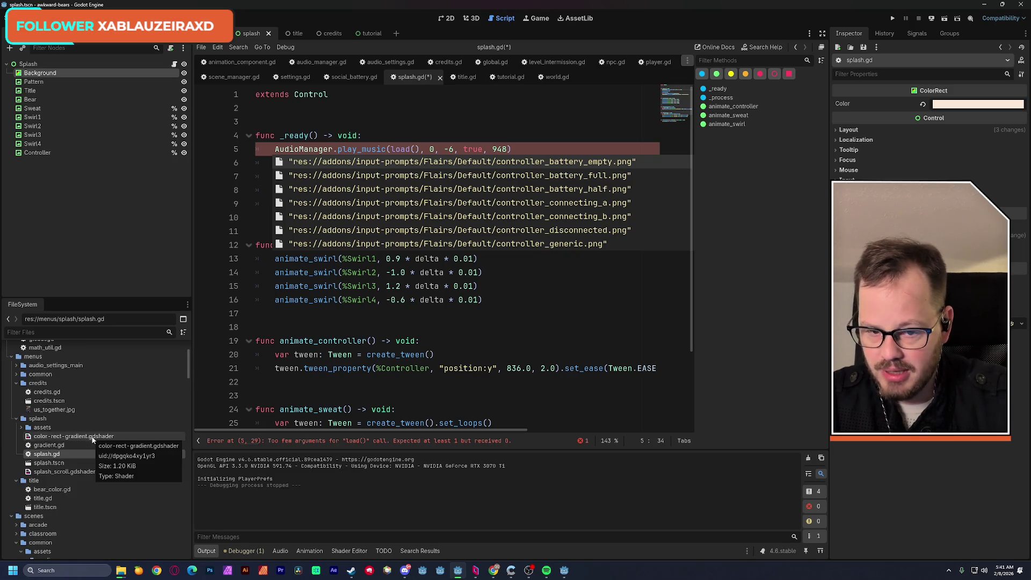
pyautogui.scroll(1, 91, 437)
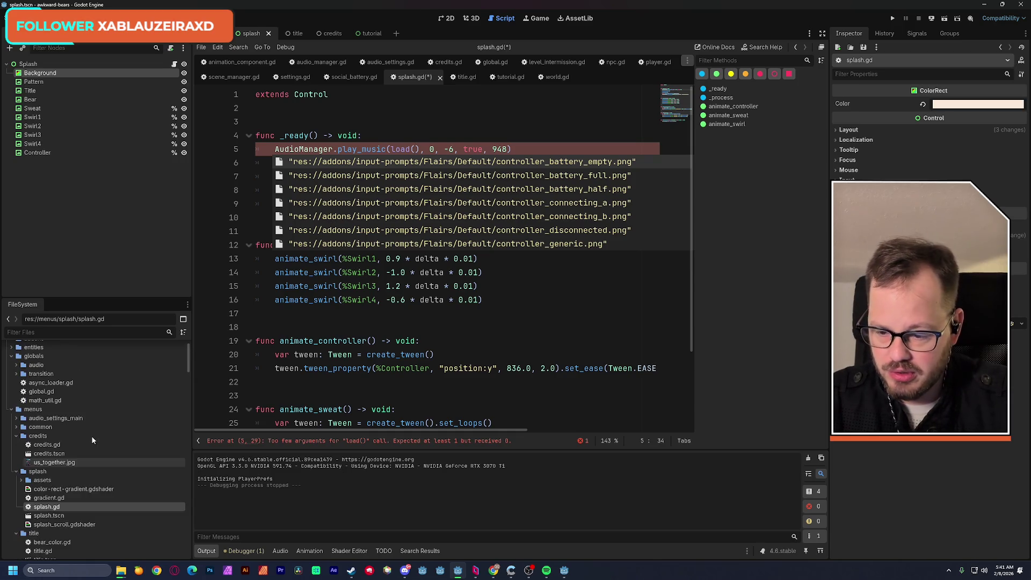
pyautogui.scroll(-4, 92, 436)
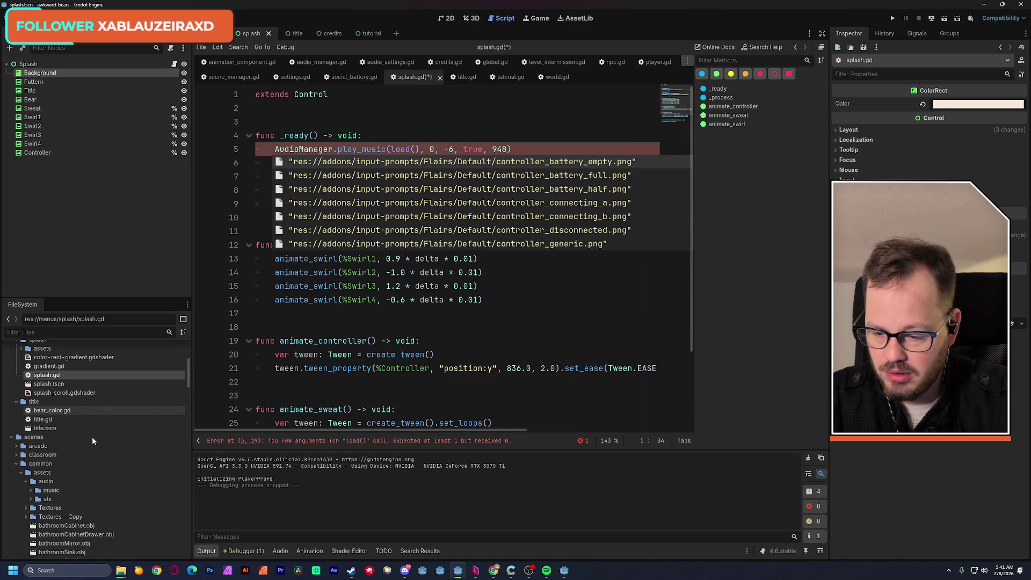
pyautogui.click(30, 490)
# Step: Preview the Beetle March, Dishwasher and Dizzy Main tracks, settling on Casual Vol2 Dizzy Main A 516.wav
pyautogui.scroll(-2, 57, 483)
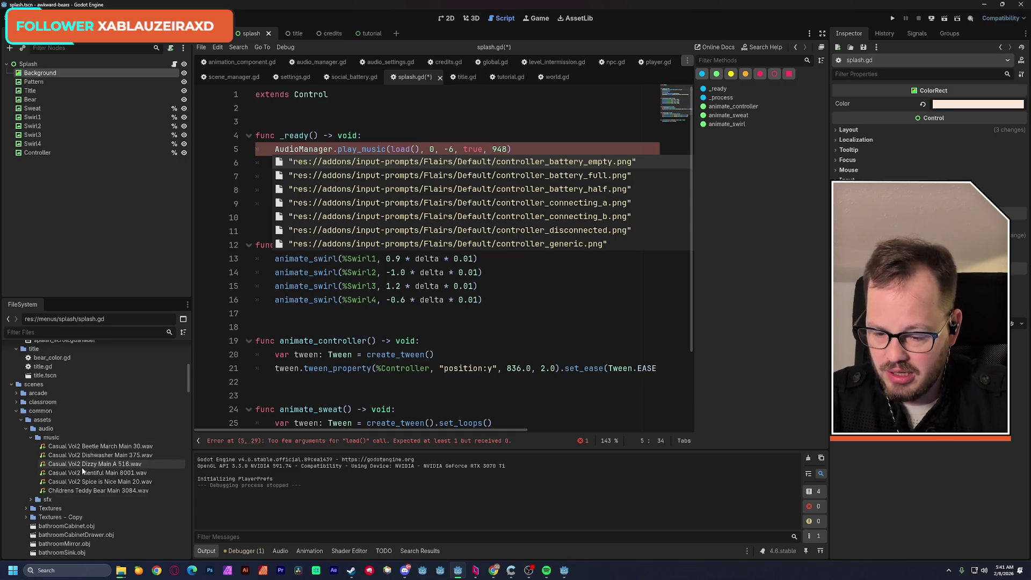
pyautogui.click(43, 448)
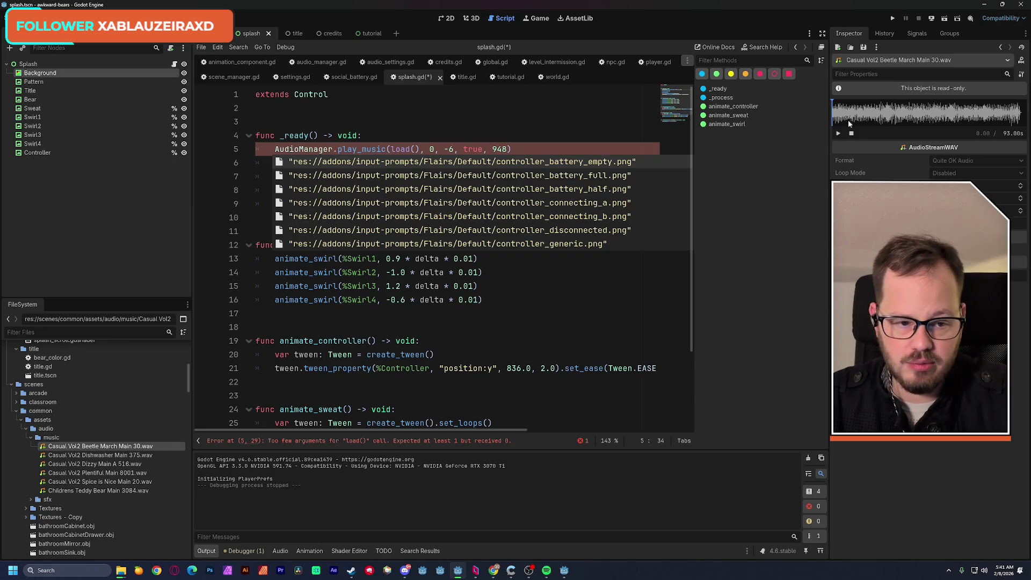
pyautogui.press('Down')
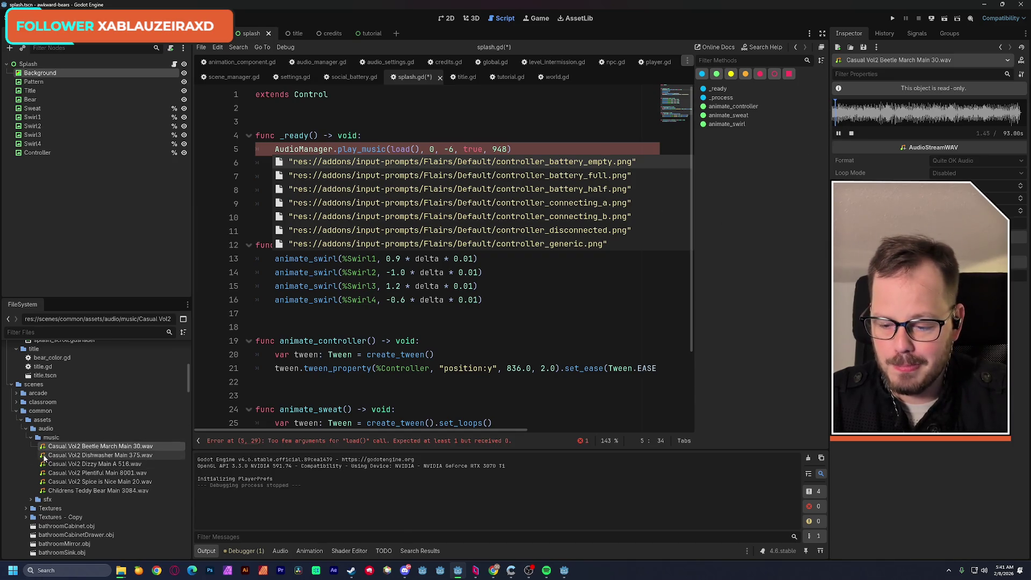
pyautogui.click(839, 135)
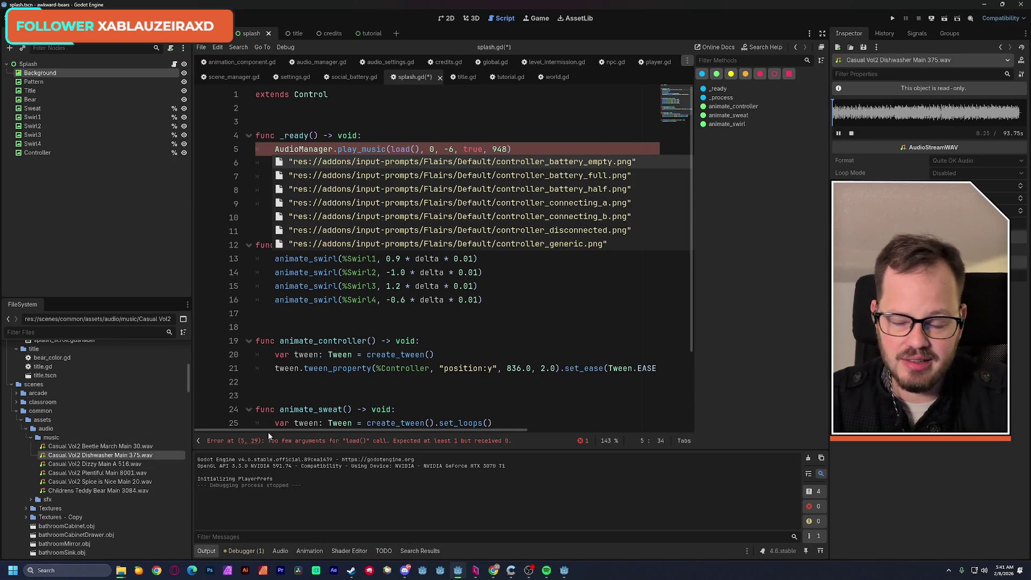
pyautogui.click(43, 465)
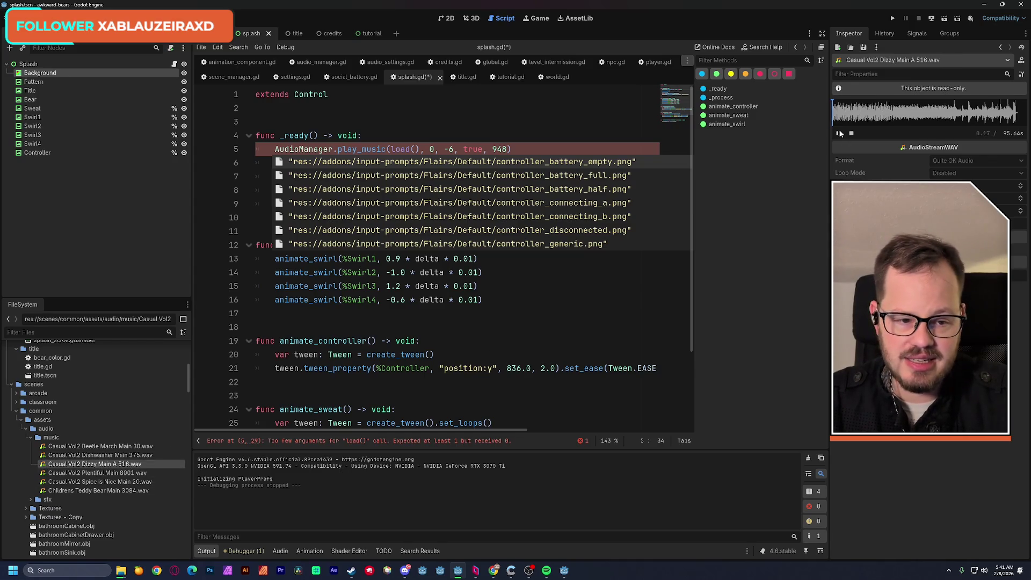
pyautogui.moveTo(44, 477)
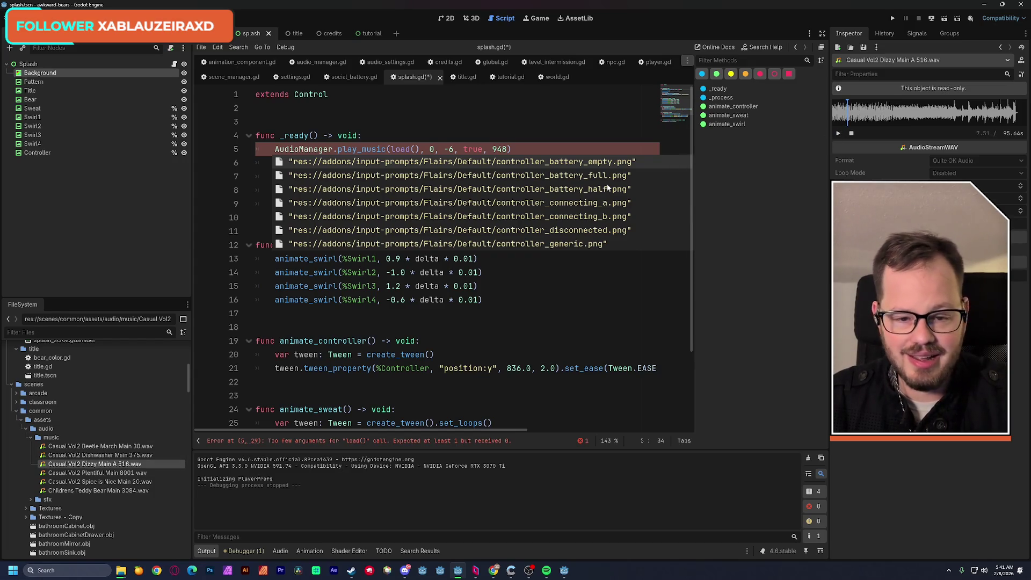
# Step: Paste the quoted Casual Vol2 Dizzy Main A 516.wav path into load() on line 5
pyautogui.rightClick(111, 465)
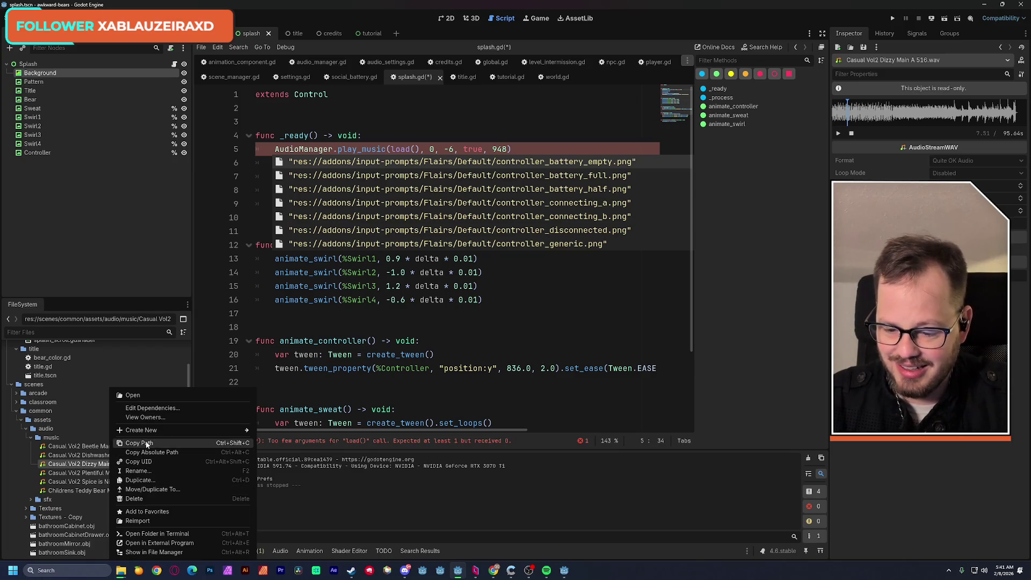
pyautogui.press('Escape')
pyautogui.write('res://scenes/common/assets/audio/music/Casual Vol2 Dizzy Main A 516.wav')
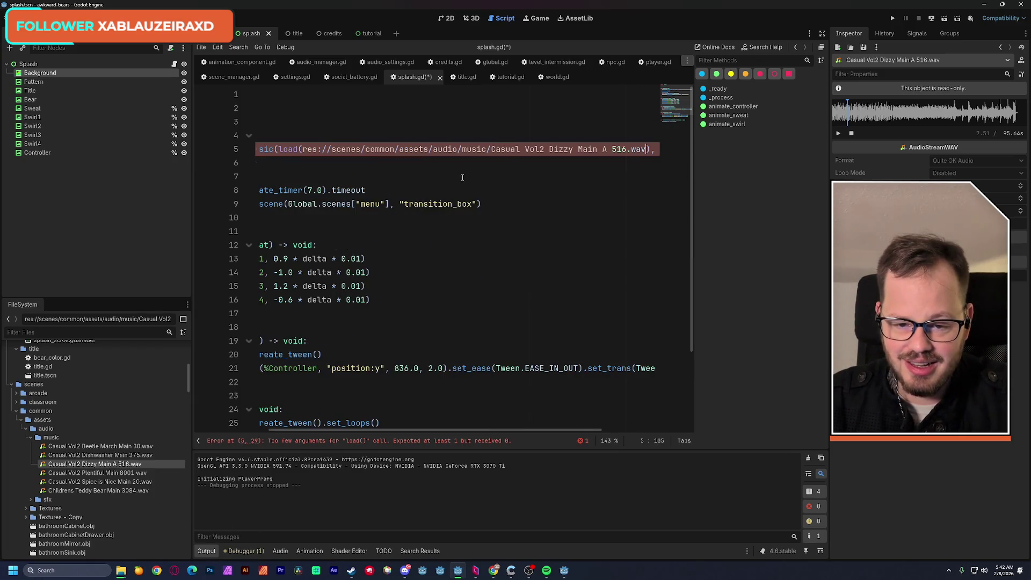
pyautogui.hotkey('ctrl', 'z')
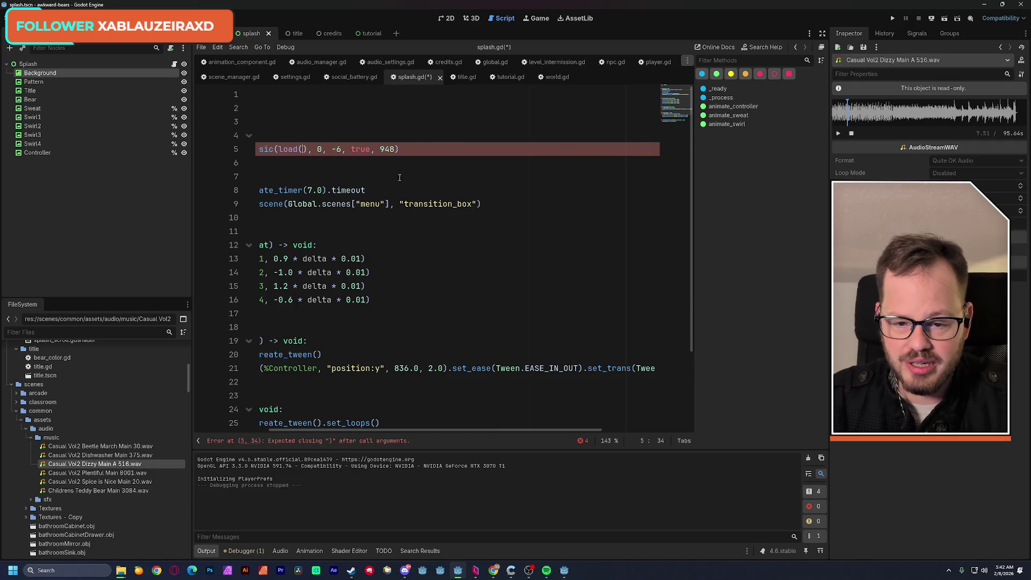
pyautogui.write('"')
pyautogui.write('res://scenes/common/assets/audio/music/Casual Vol2 Dizzy Main A 516.wav')
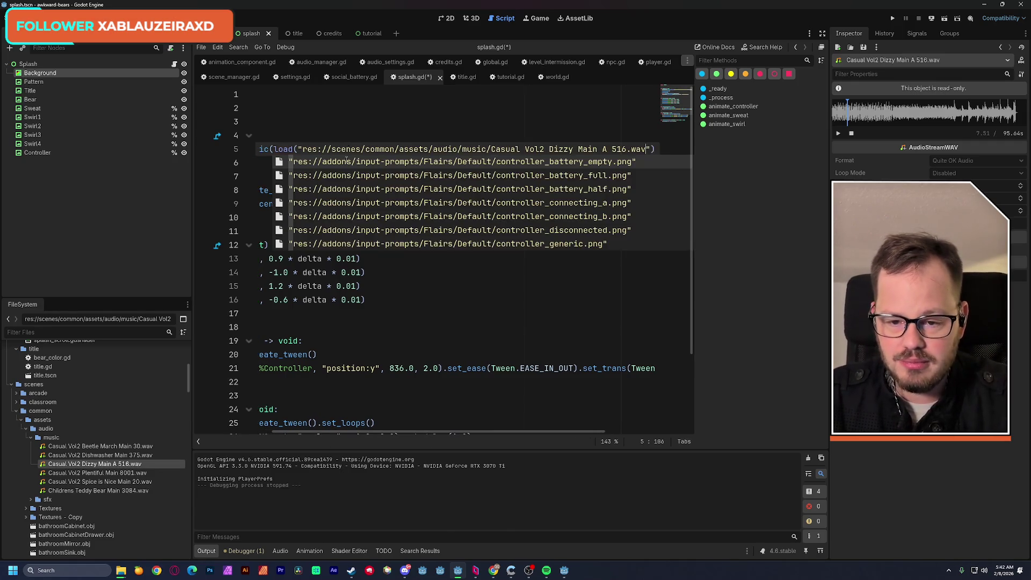
pyautogui.moveTo(449, 430)
pyautogui.mouseDown()
pyautogui.moveTo(523, 420)
pyautogui.moveTo(387, 424)
pyautogui.mouseUp()
pyautogui.moveTo(337, 149)
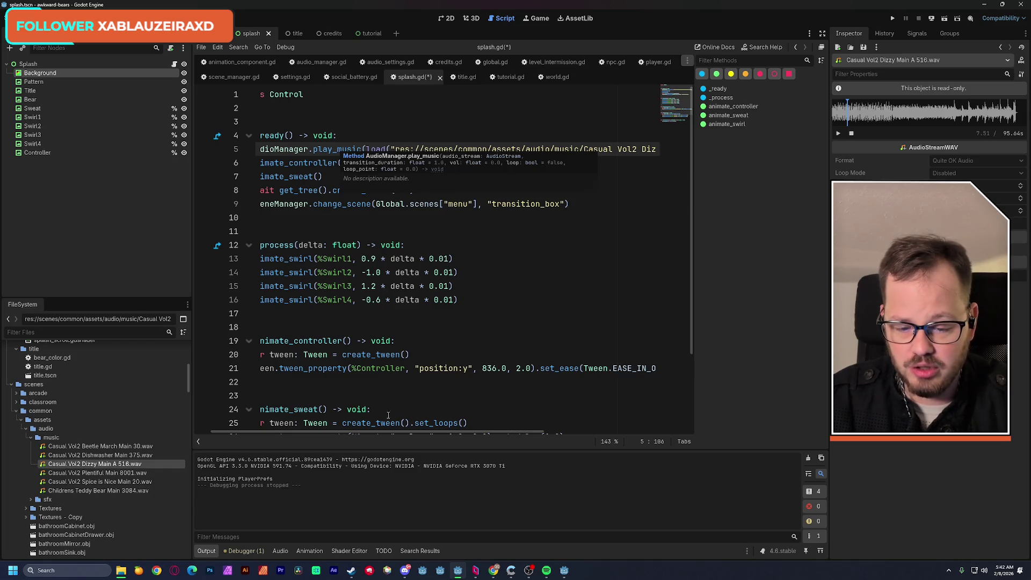
pyautogui.hotkey('ctrl', 'space')
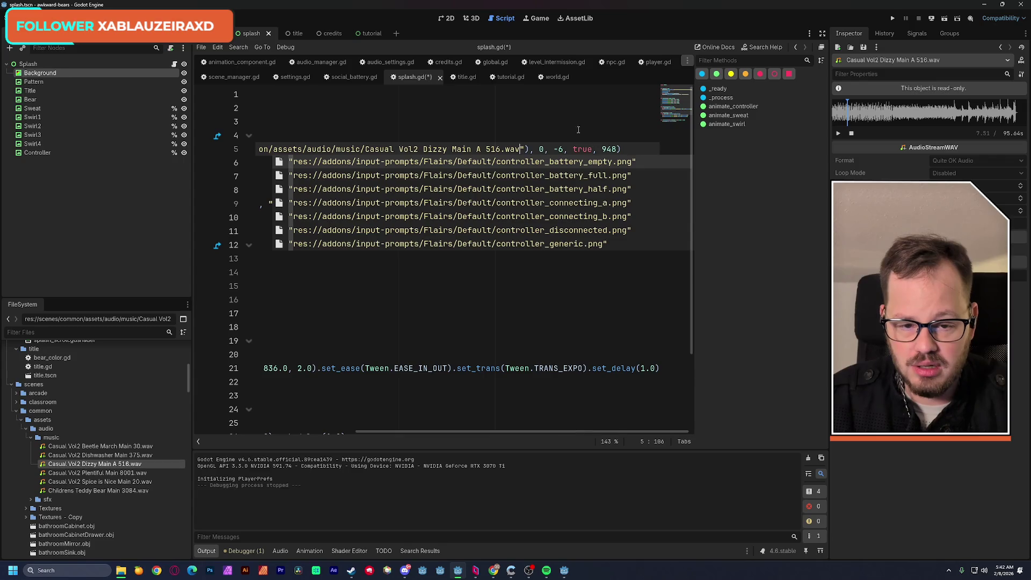
pyautogui.click(573, 123)
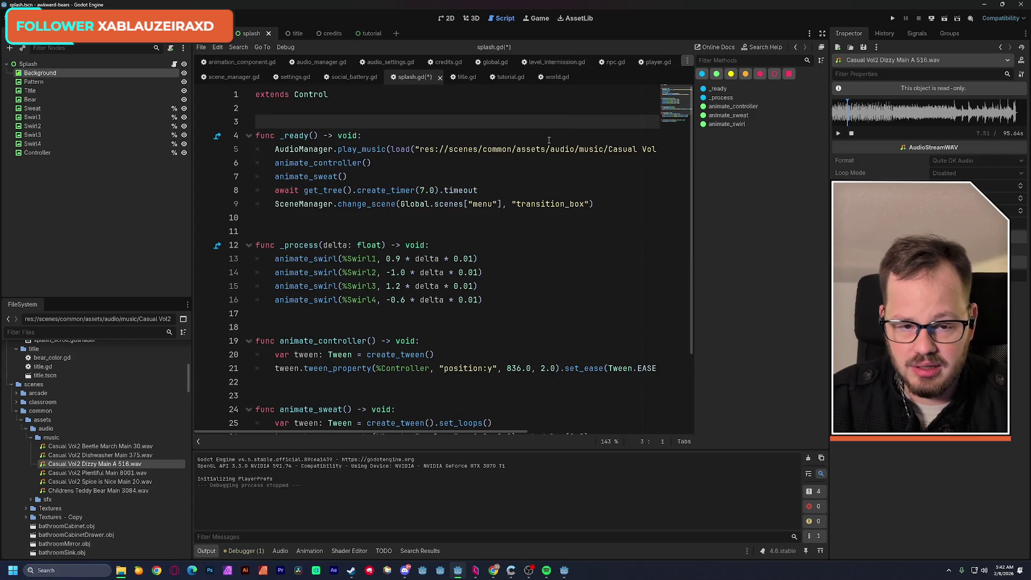
pyautogui.click(822, 34)
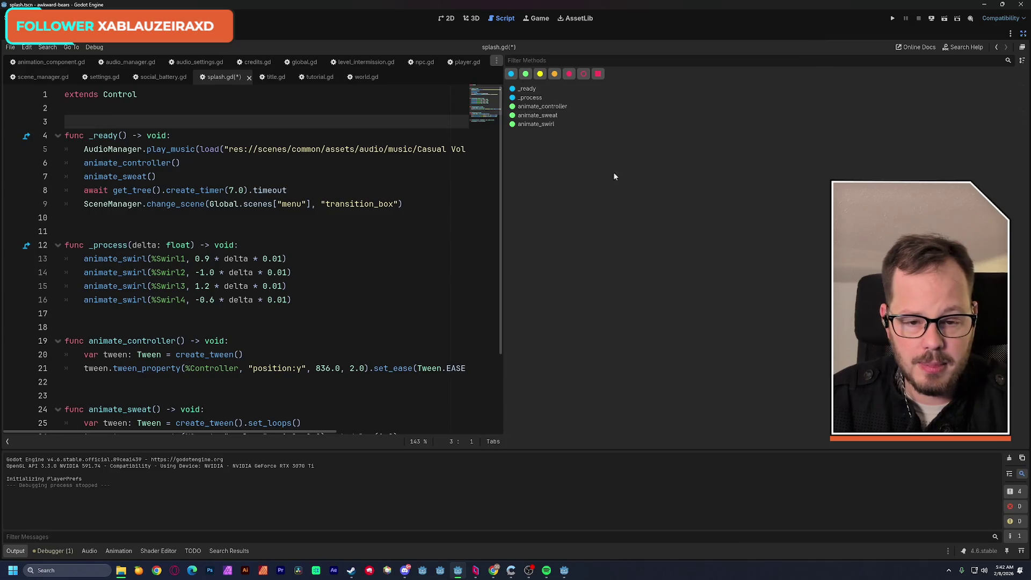
# Step: Widen the code area, change line 5's loop point from 948 to 516, save splash.gd, and run the game
pyautogui.moveTo(501, 156)
pyautogui.mouseDown()
pyautogui.moveTo(821, 154)
pyautogui.moveTo(784, 157)
pyautogui.moveTo(793, 159)
pyautogui.mouseUp()
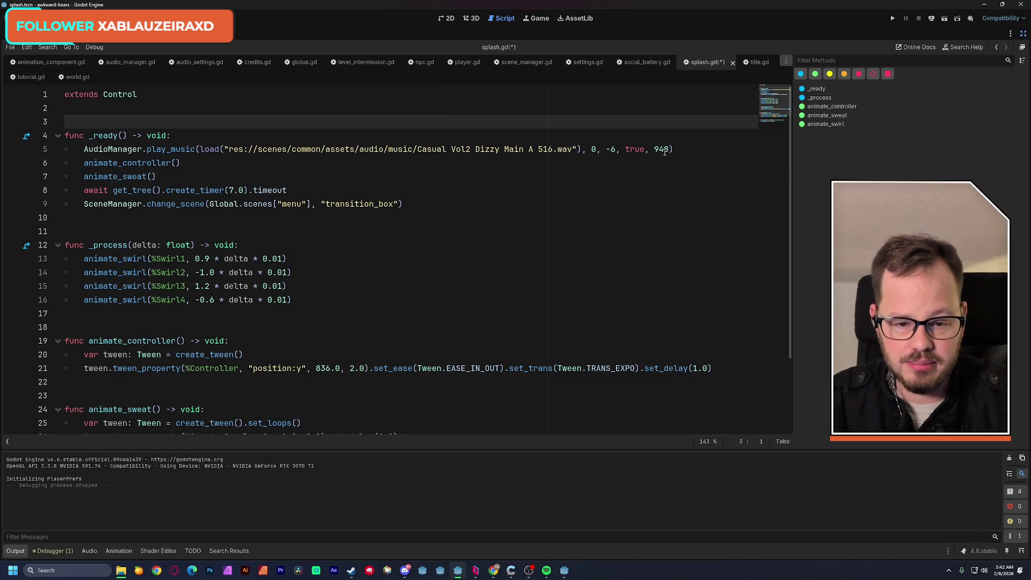
pyautogui.moveTo(668, 150); pyautogui.dragTo(654, 151)
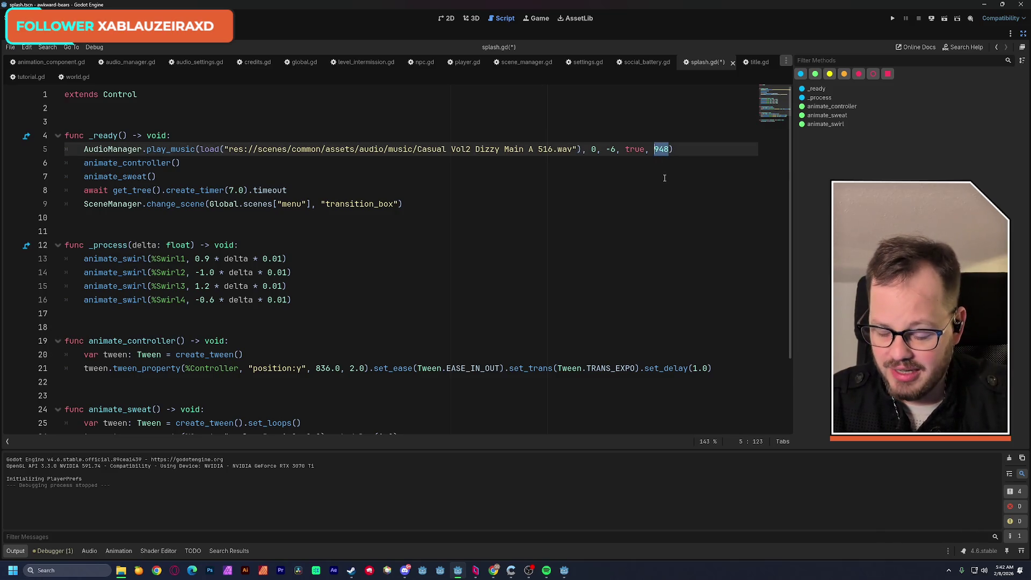
pyautogui.write('51')
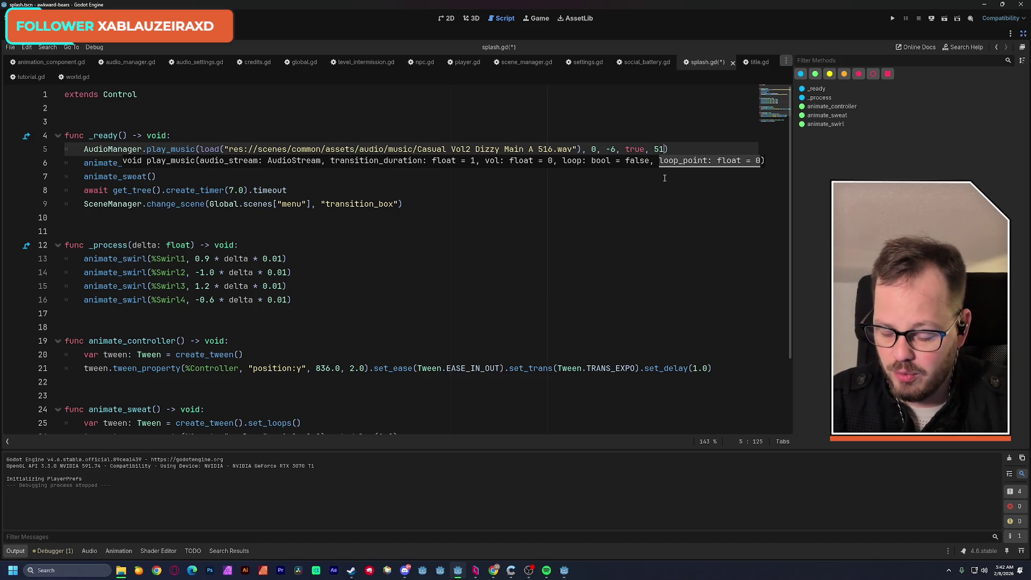
pyautogui.write('6')
pyautogui.click(612, 135)
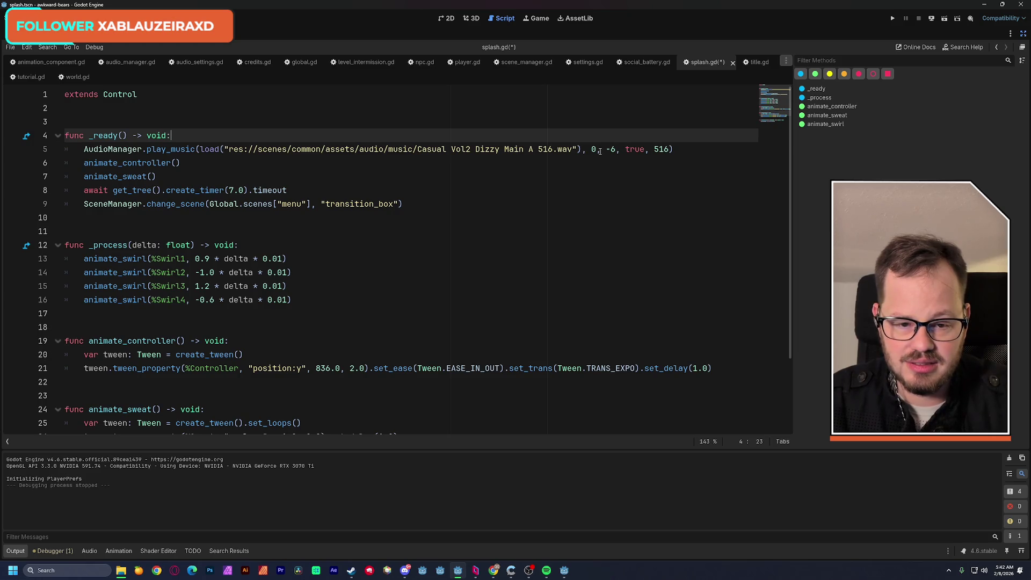
pyautogui.hotkey('ctrl', 's')
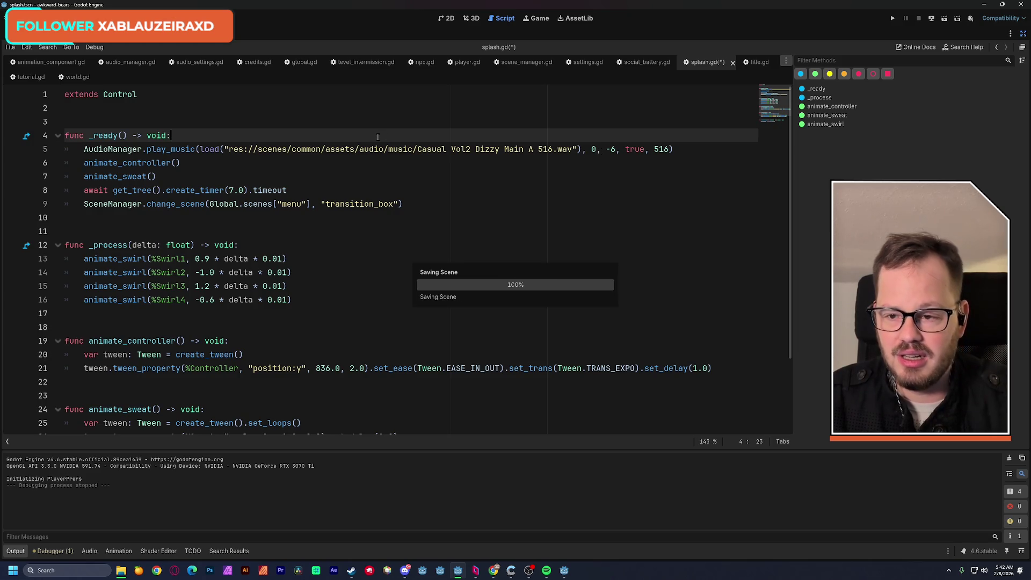
pyautogui.click(893, 19)
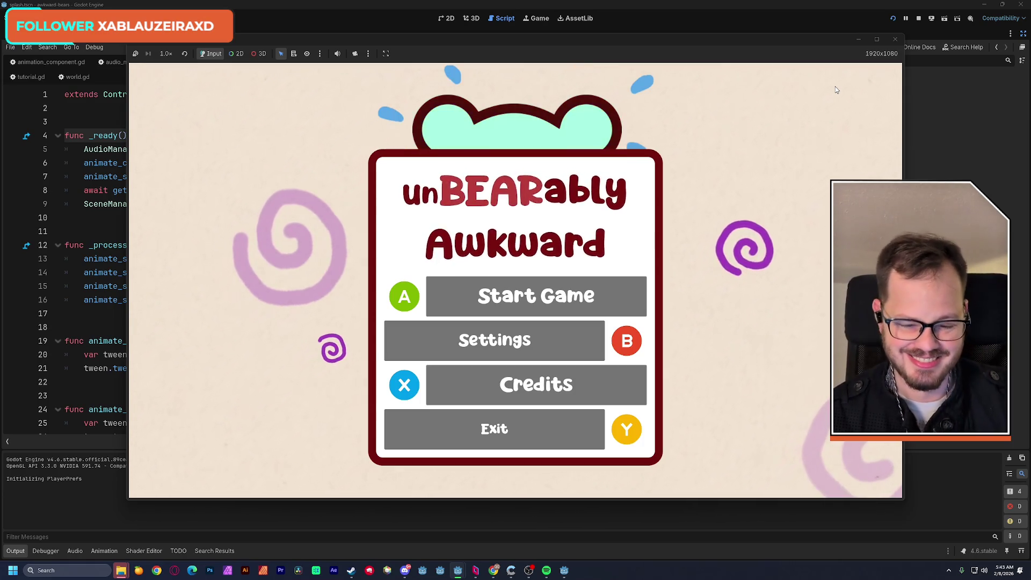
# Step: Skip from the title menu to the credits screen during the test run
pyautogui.press('x')
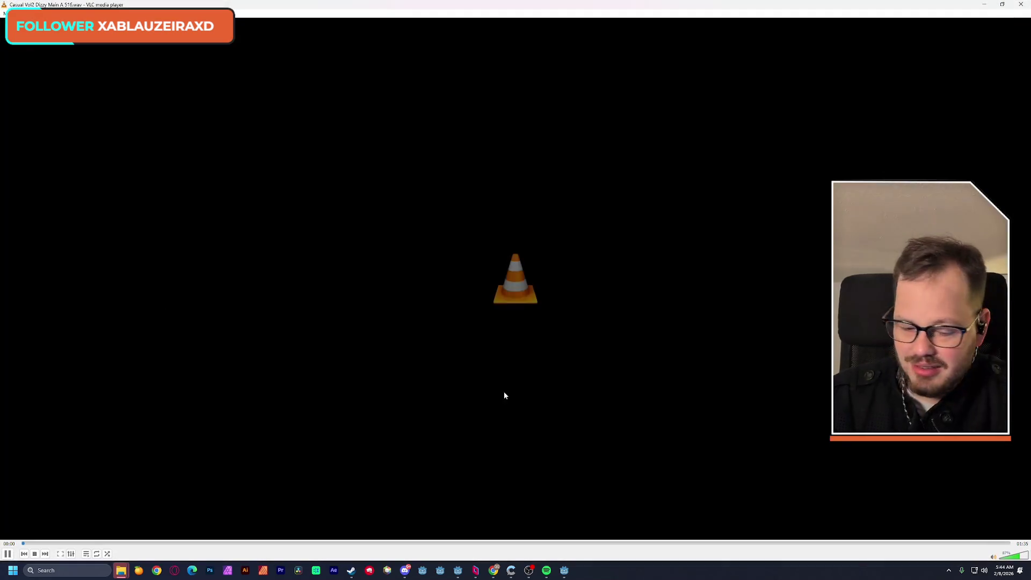
# Step: Play the Dizzy Main A 516 track in VLC, skip near its end, and close VLC
pyautogui.click(1001, 544)
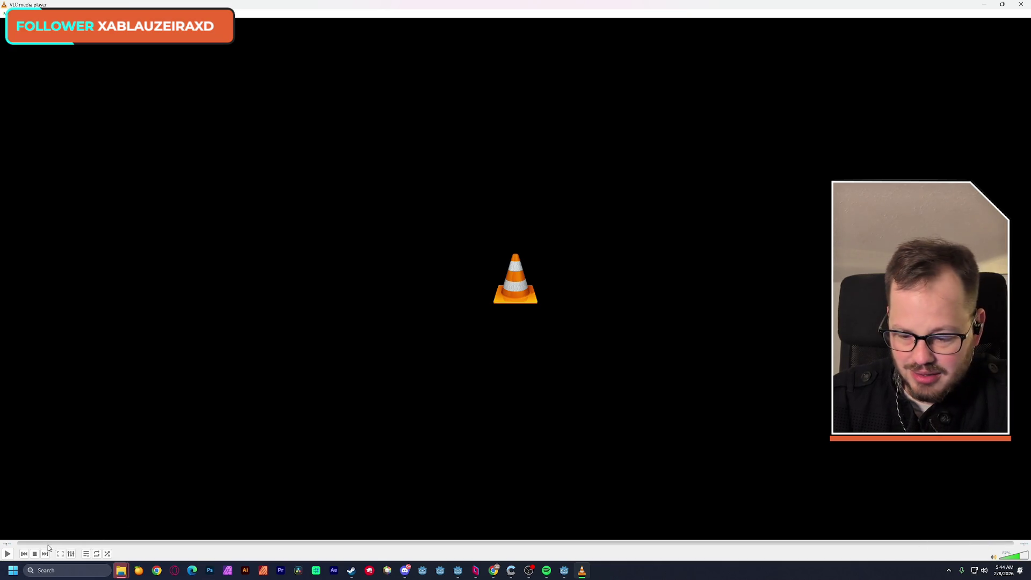
pyautogui.click(8, 554)
pyautogui.click(949, 544)
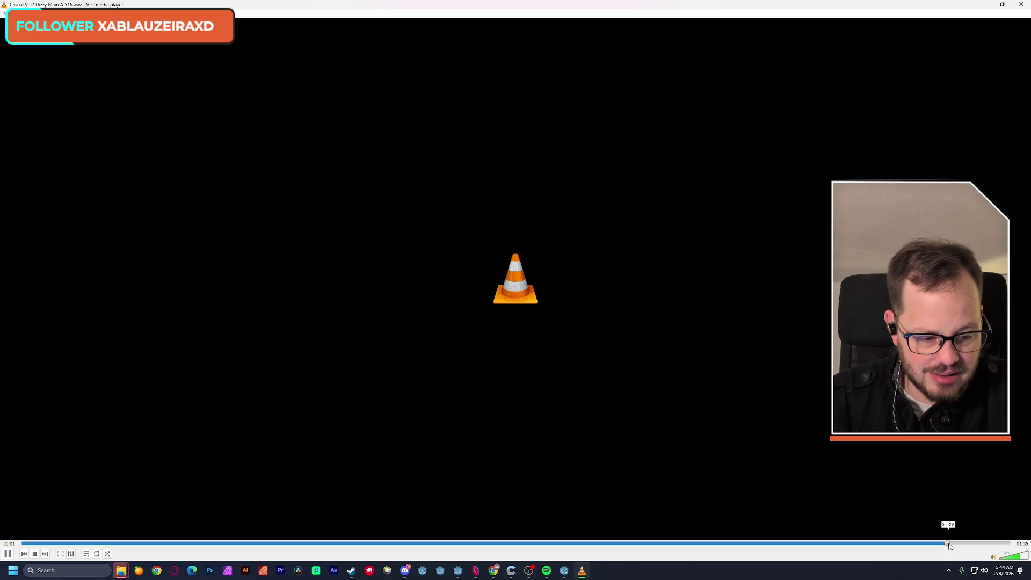
pyautogui.click(1022, 5)
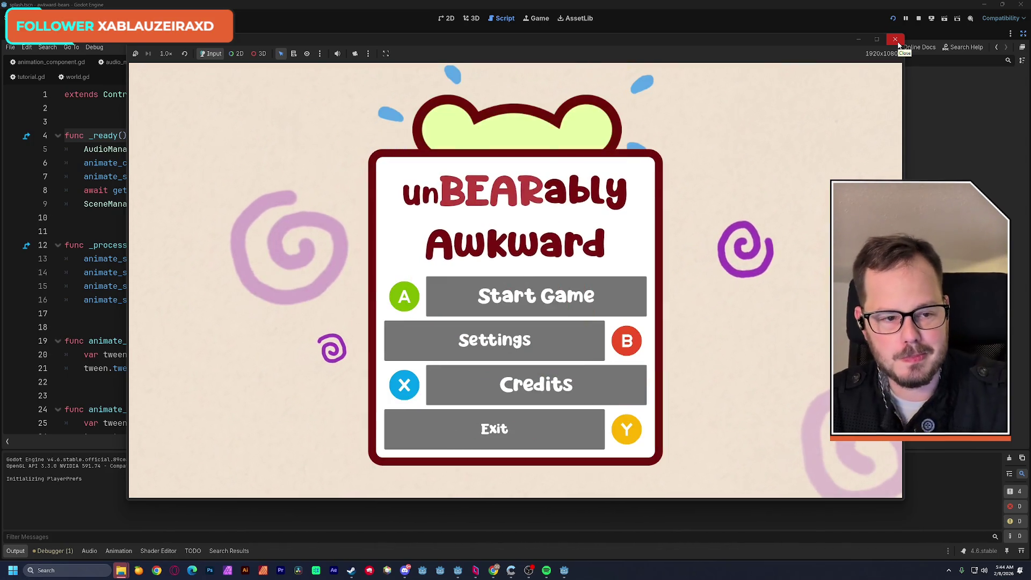
# Step: Stop the game, rerun it from the editor to preview the splash screen and music, then stop it
pyautogui.click(896, 41)
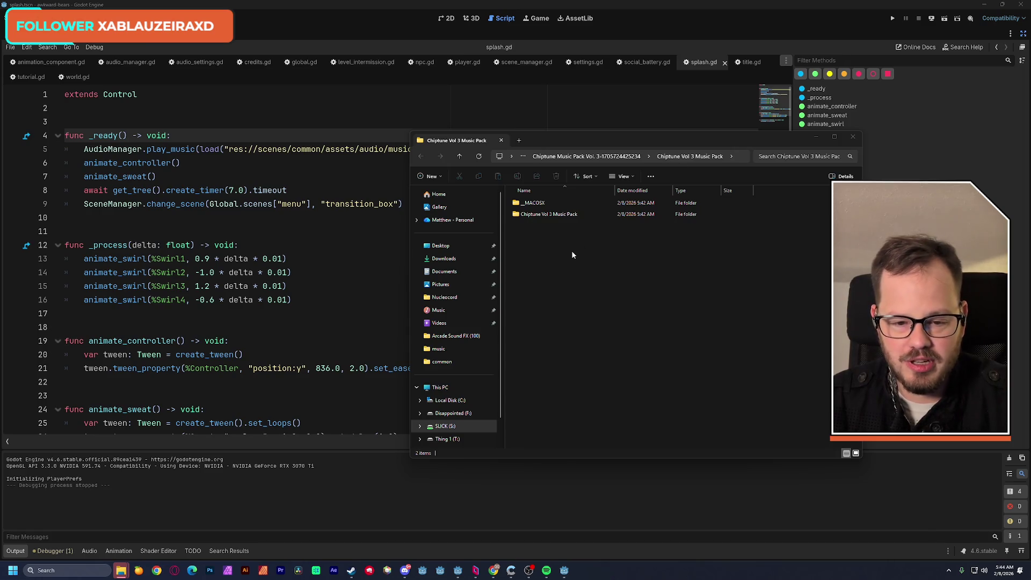
pyautogui.click(380, 10)
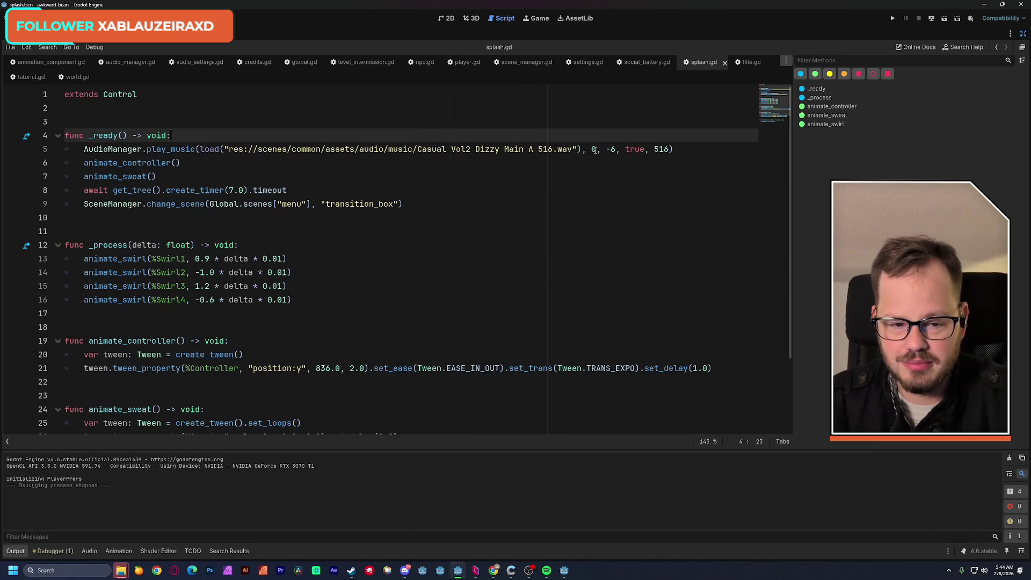
pyautogui.click(889, 19)
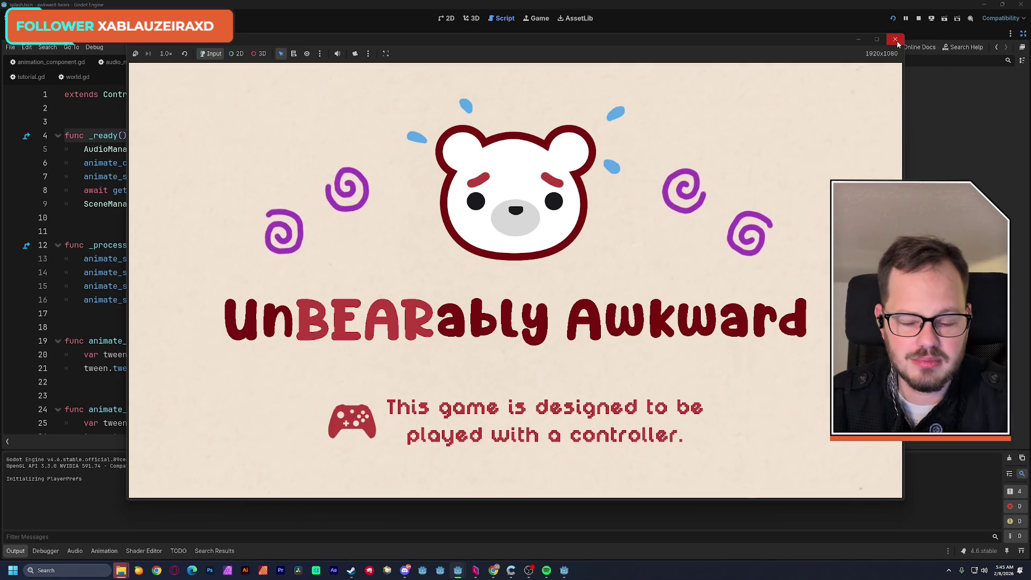
pyautogui.click(896, 40)
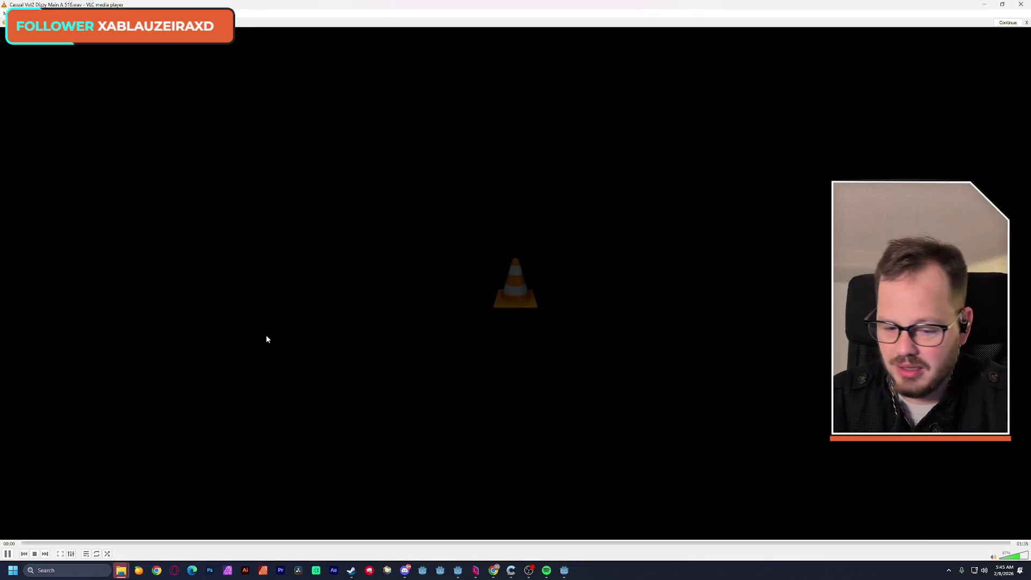
# Step: Replay the Dizzy Main A ending from about 01:20, restart it, then close VLC
pyautogui.click(966, 544)
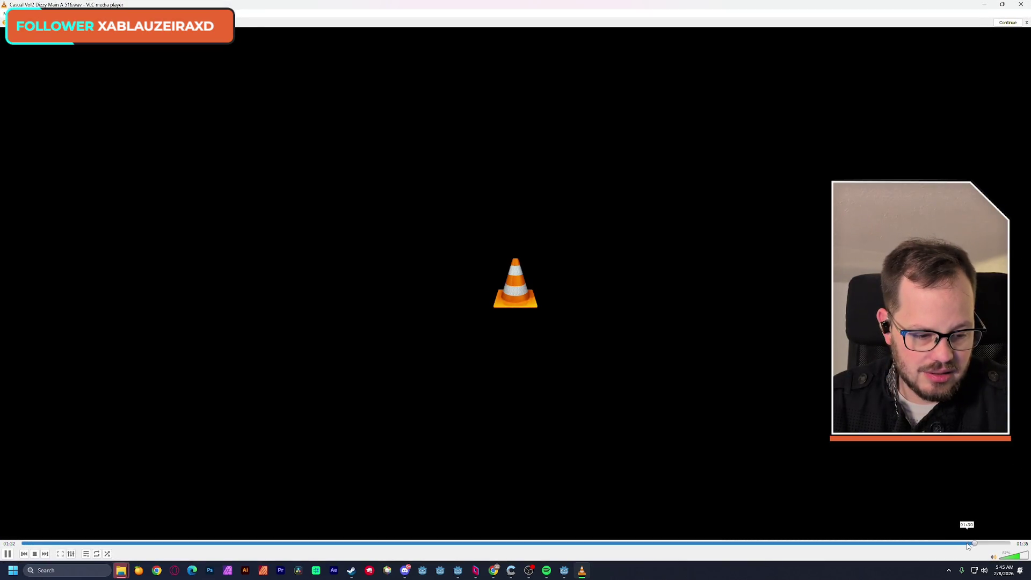
pyautogui.click(850, 543)
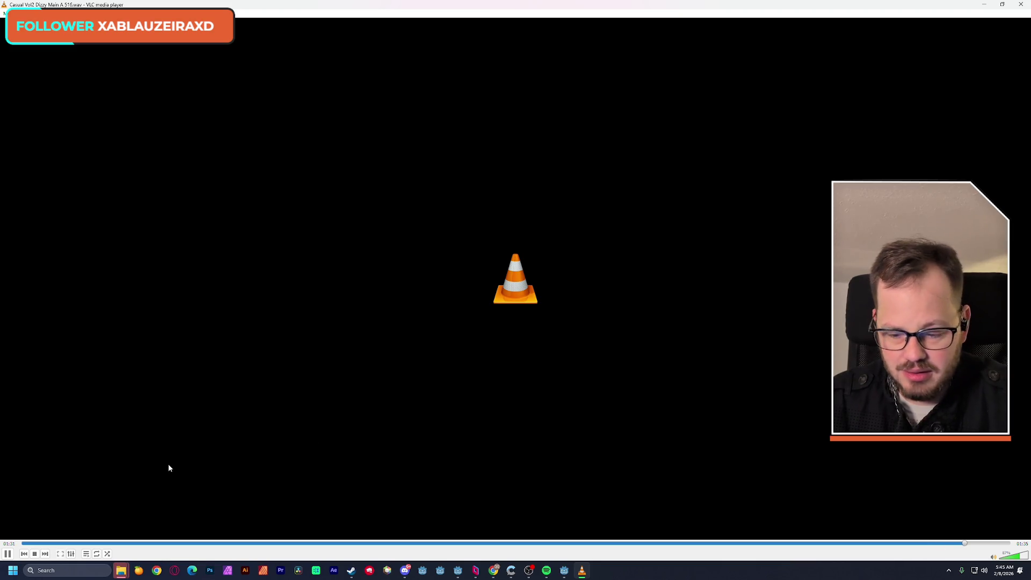
pyautogui.click(30, 544)
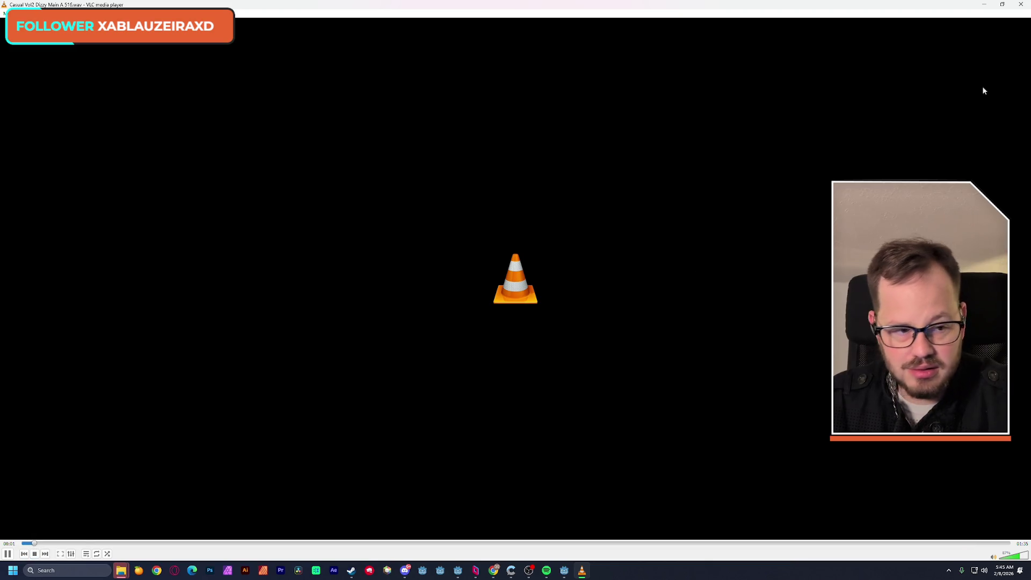
pyautogui.click(1020, 5)
pyautogui.click(336, 179)
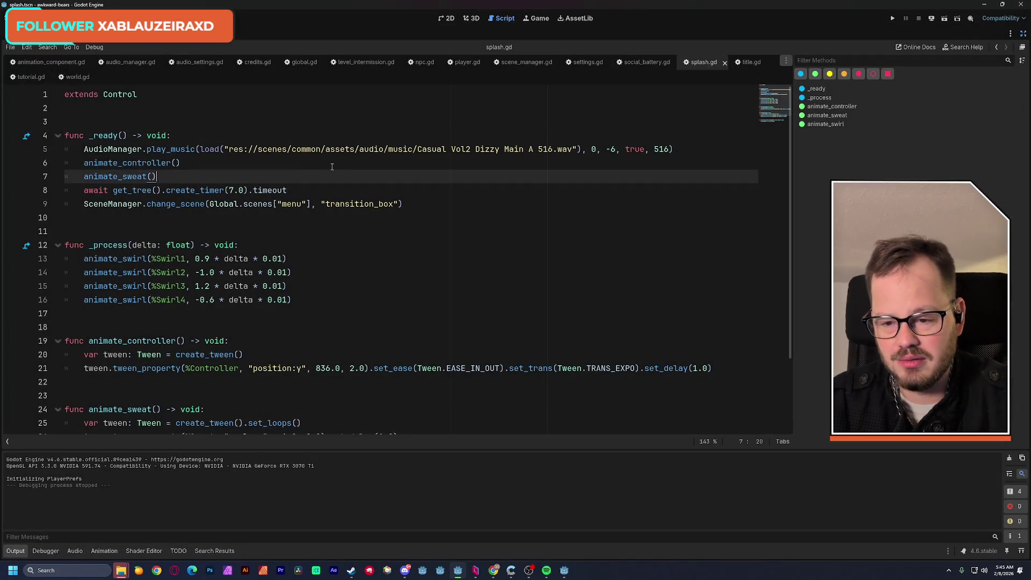
# Step: Set line 5's volume to -12 and last argument to 0, save splash.gd, and run the game
pyautogui.click(317, 167)
pyautogui.click(316, 176)
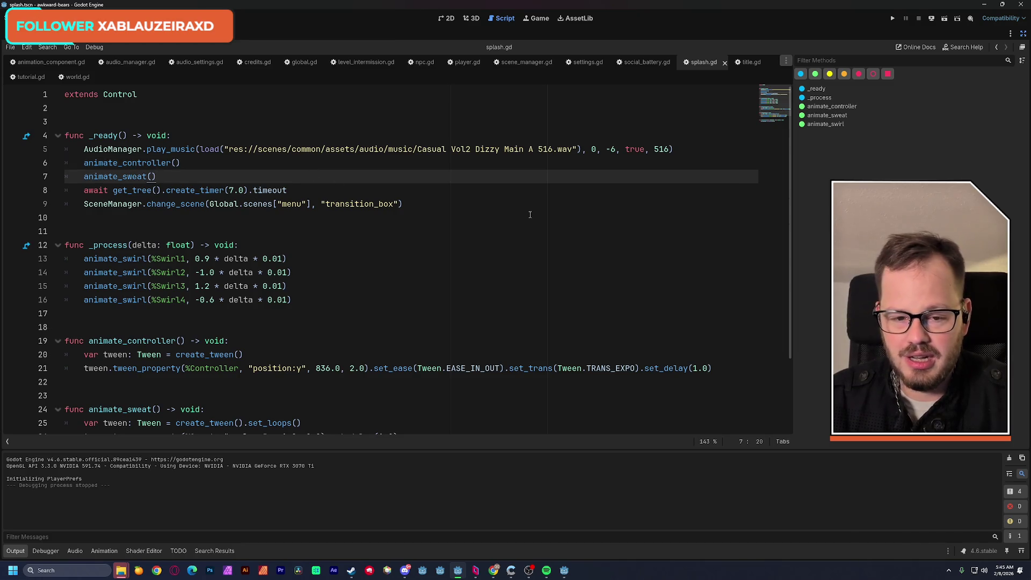
pyautogui.doubleClick(666, 150)
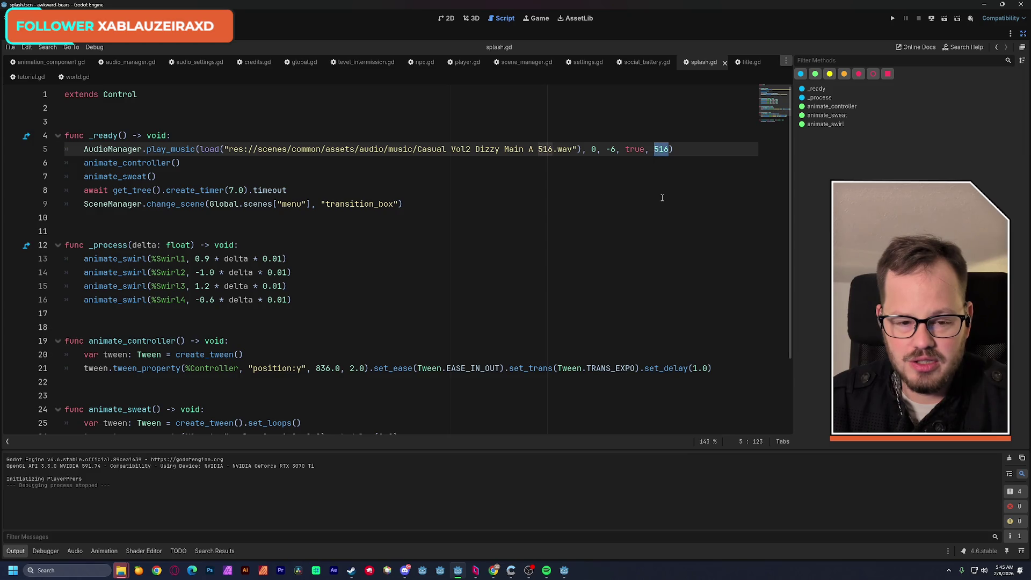
pyautogui.click(614, 150)
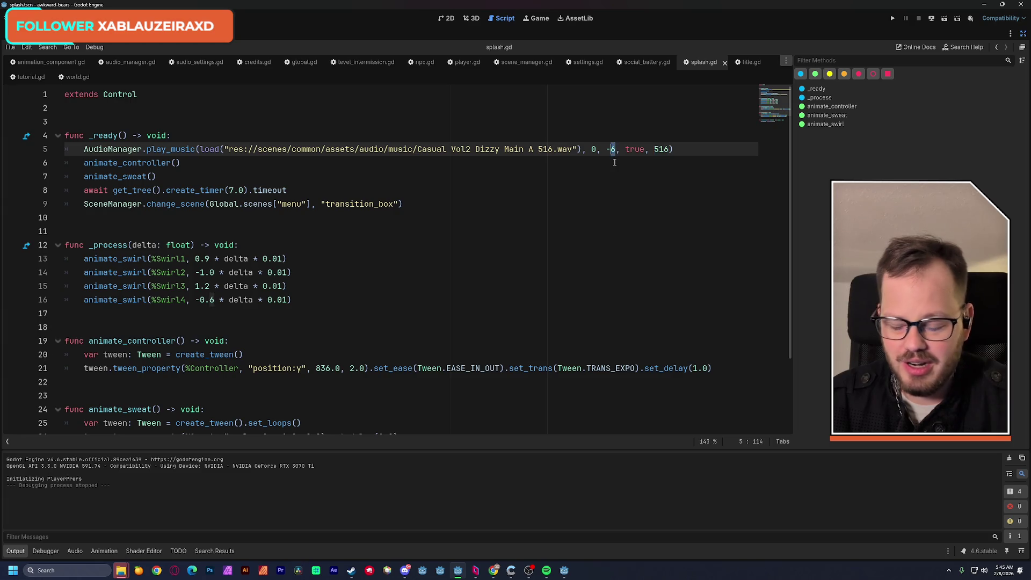
pyautogui.write('12')
pyautogui.doubleClick(670, 150)
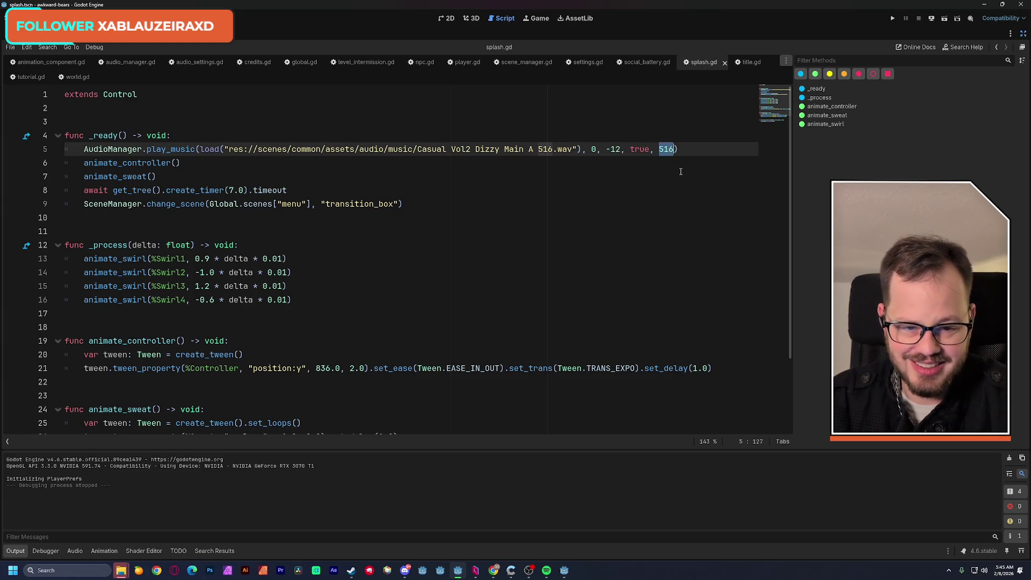
pyautogui.write('0')
pyautogui.click(638, 130)
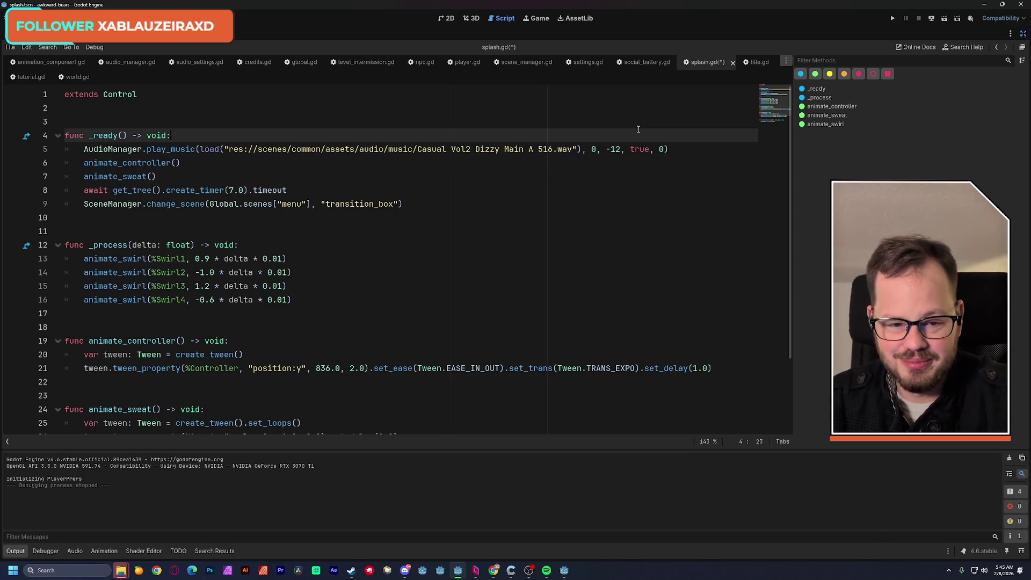
pyautogui.hotkey('ctrl', 's')
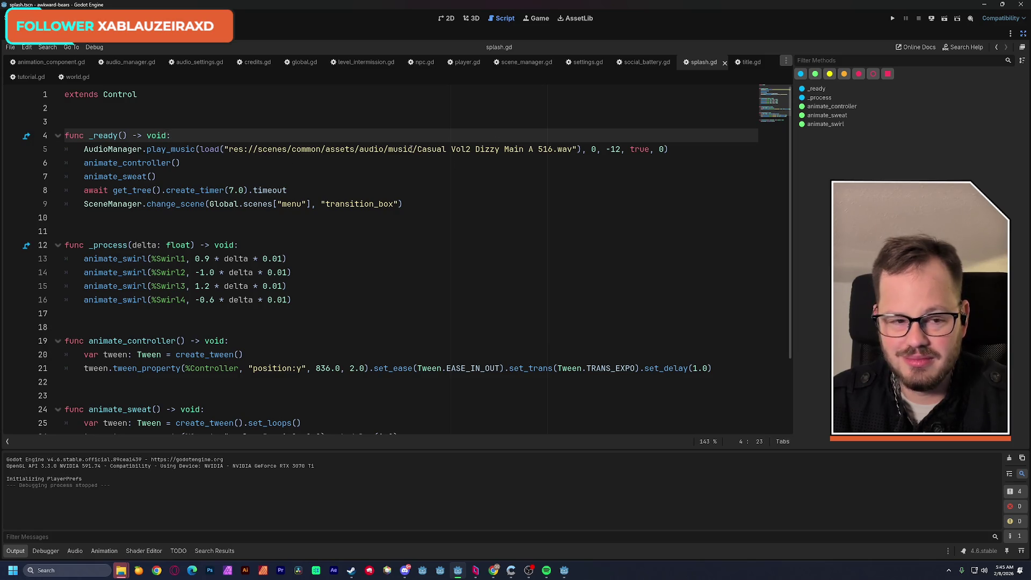
pyautogui.click(893, 19)
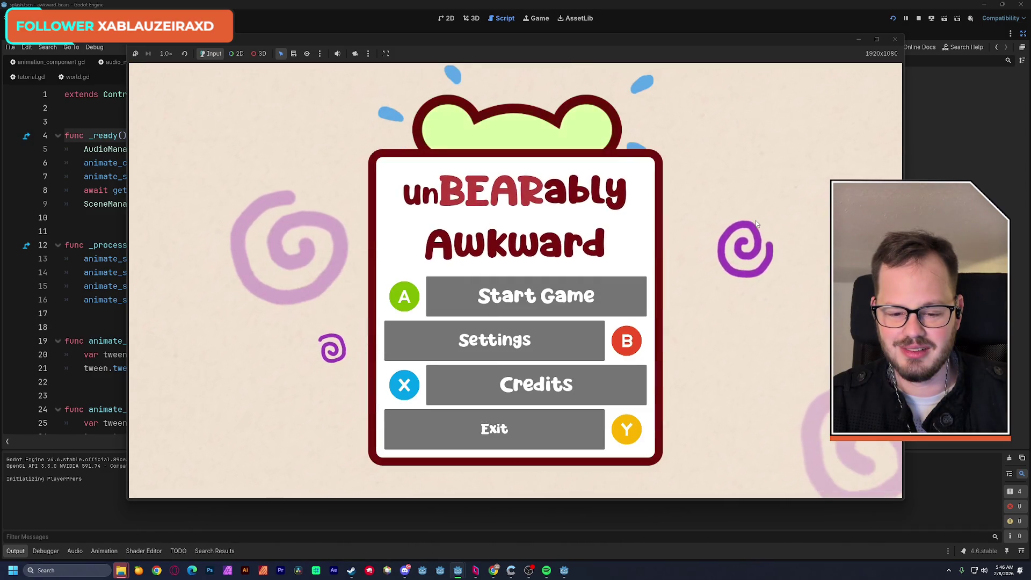
pyautogui.press('x')
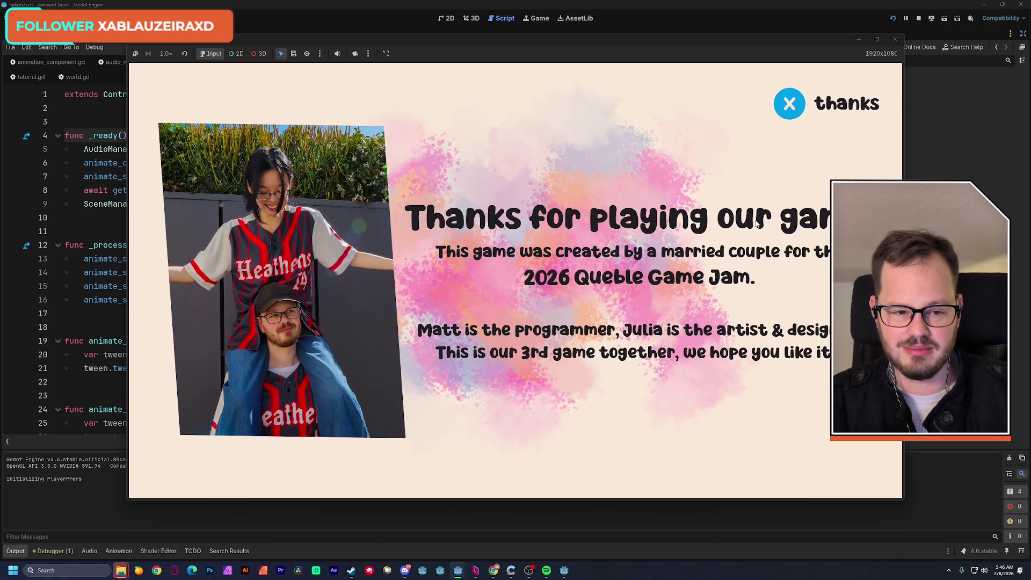
pyautogui.press('x')
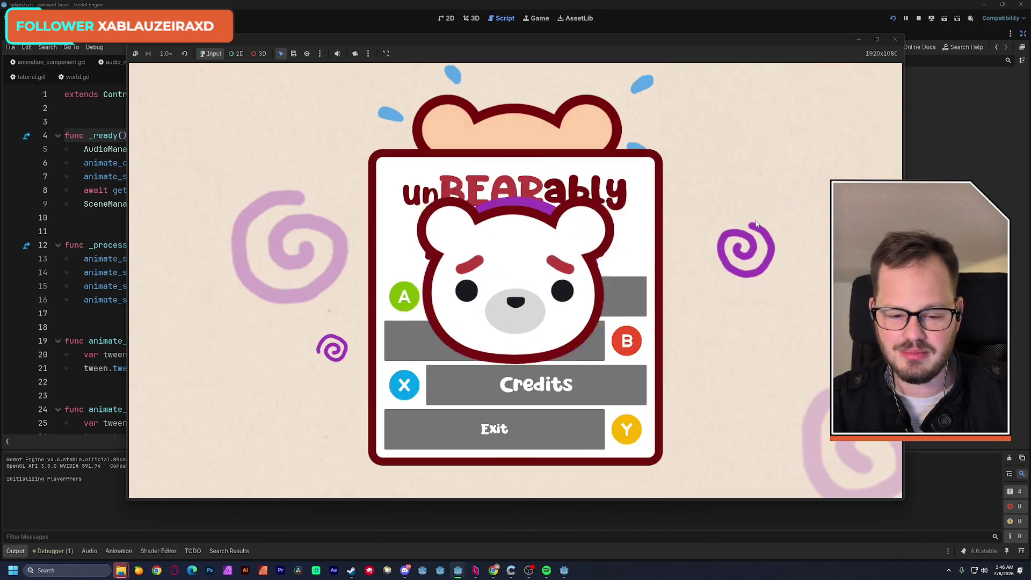
pyautogui.press('x')
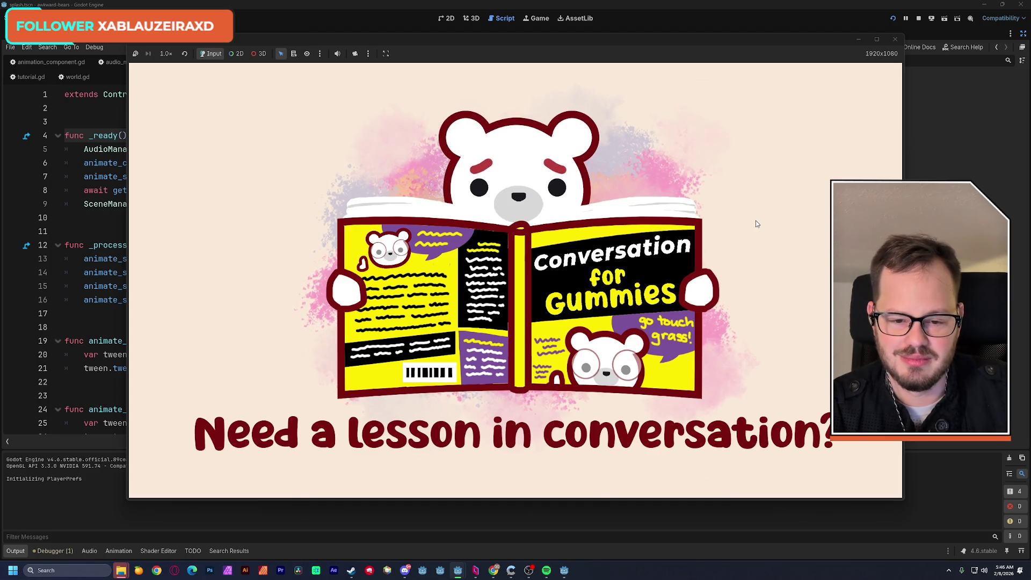
pyautogui.press('space')
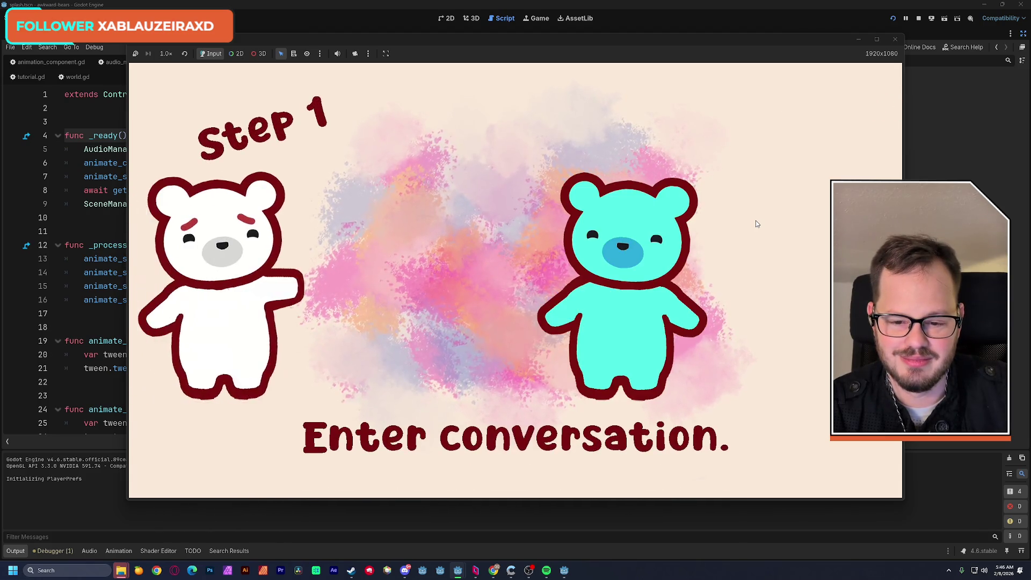
pyautogui.press('r')
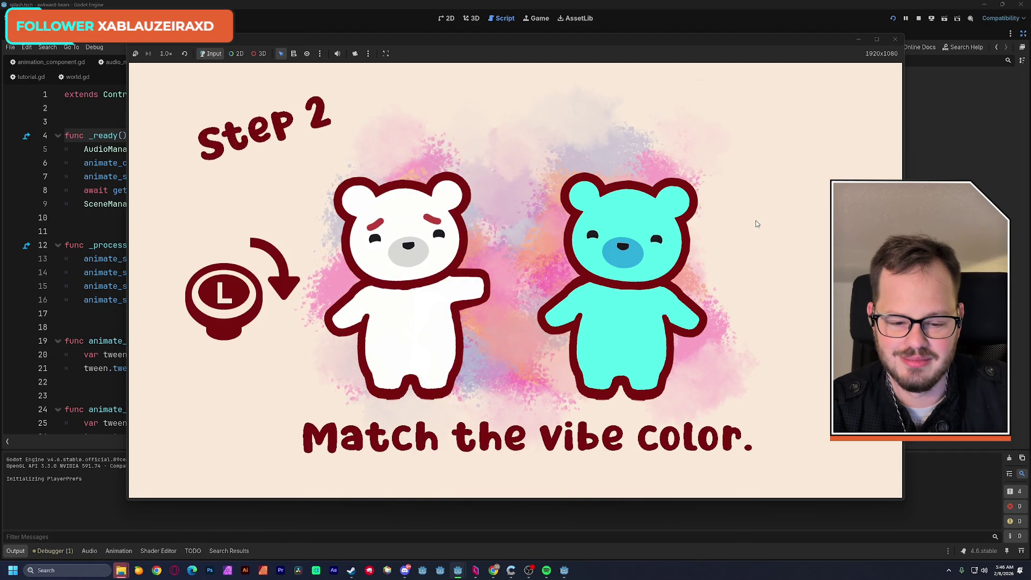
pyautogui.press('l')
pyautogui.press('l')
pyautogui.press('l')
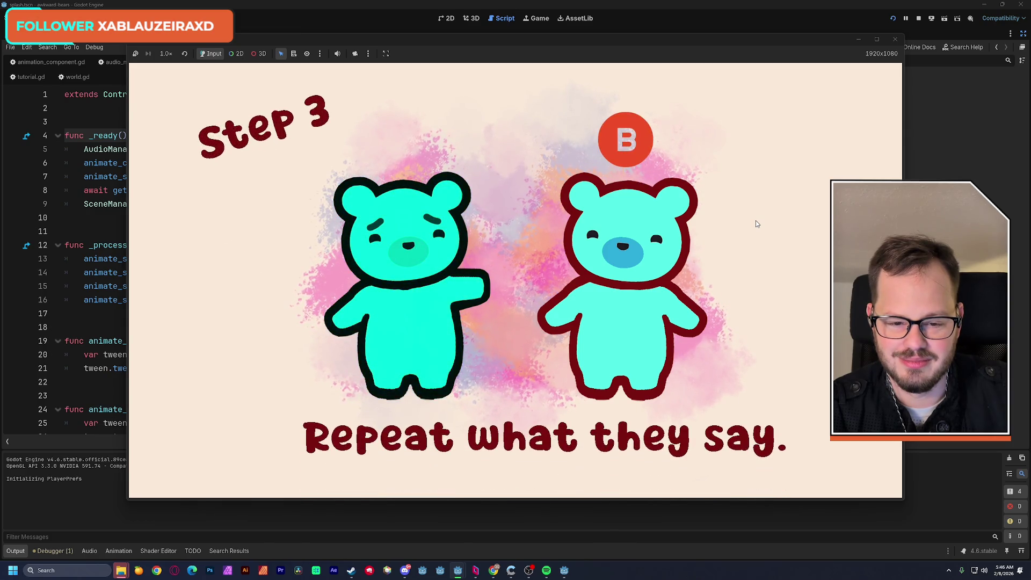
pyautogui.press('b')
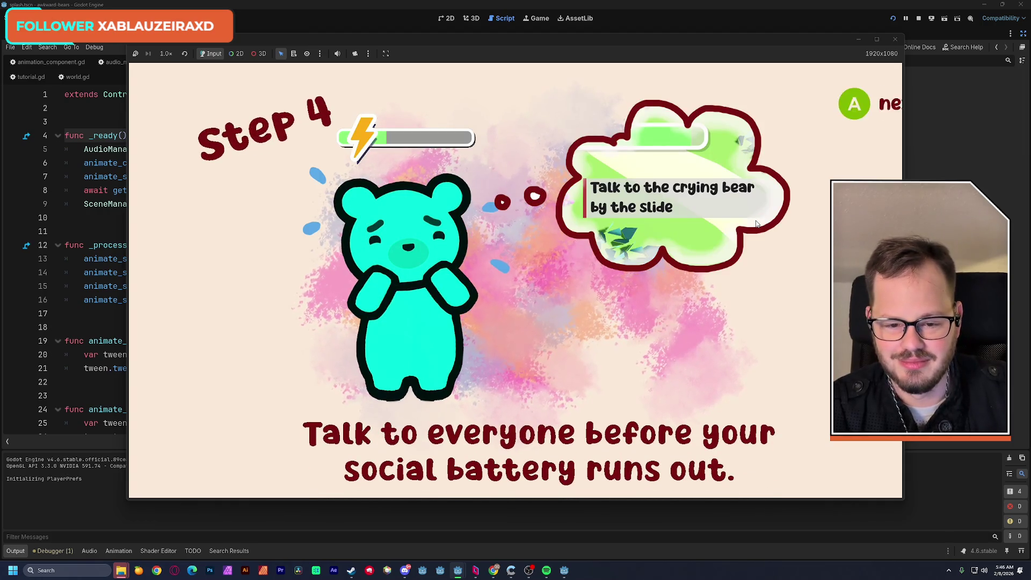
pyautogui.press('a')
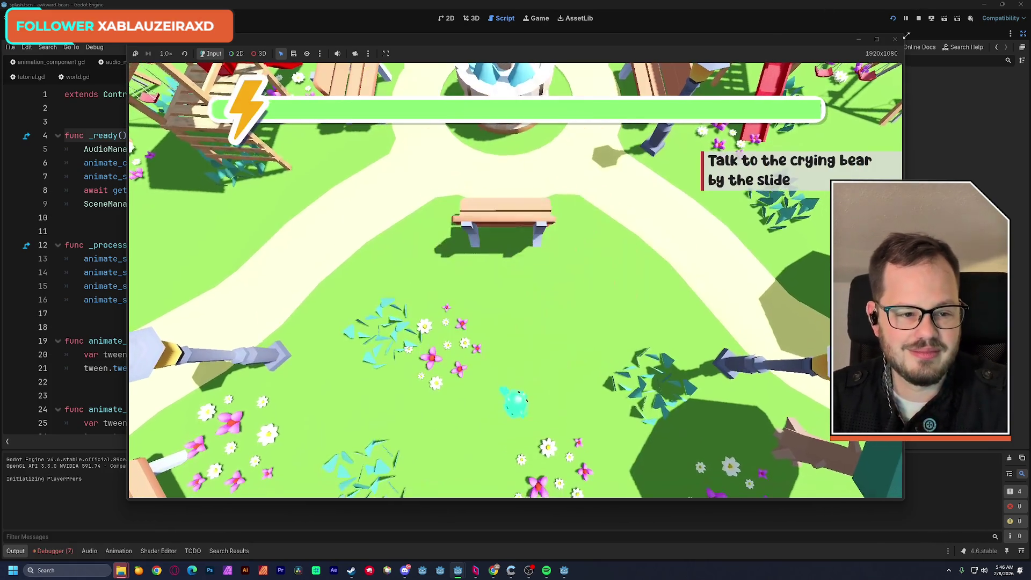
pyautogui.click(895, 38)
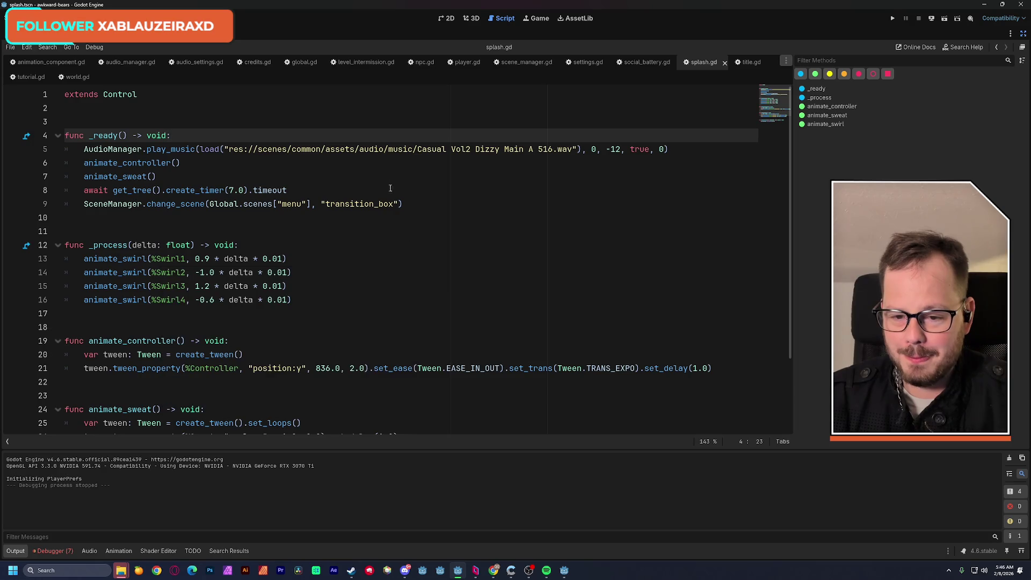
# Step: Clear the debugger's listed errors and warnings
pyautogui.click(349, 179)
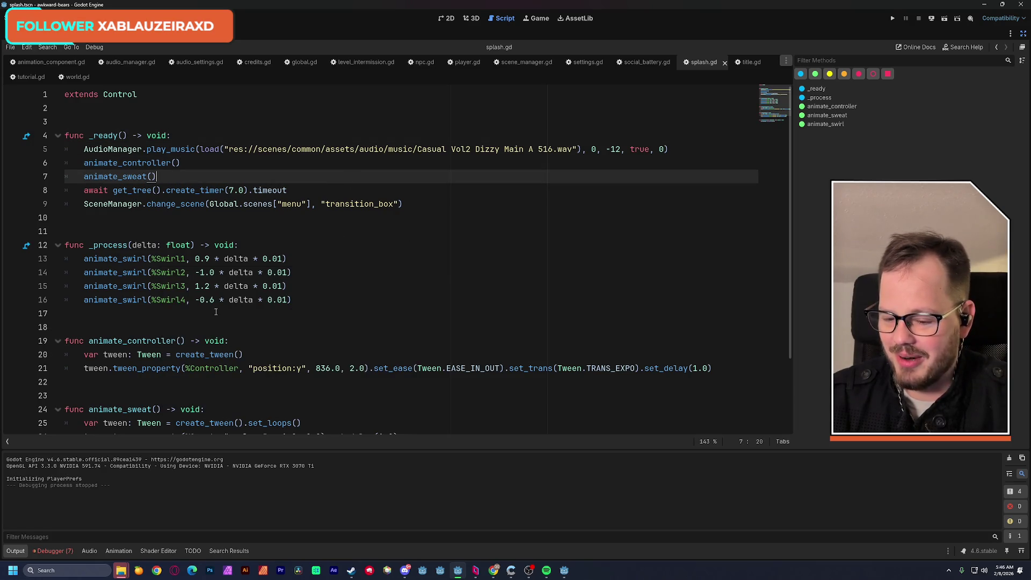
pyautogui.click(50, 550)
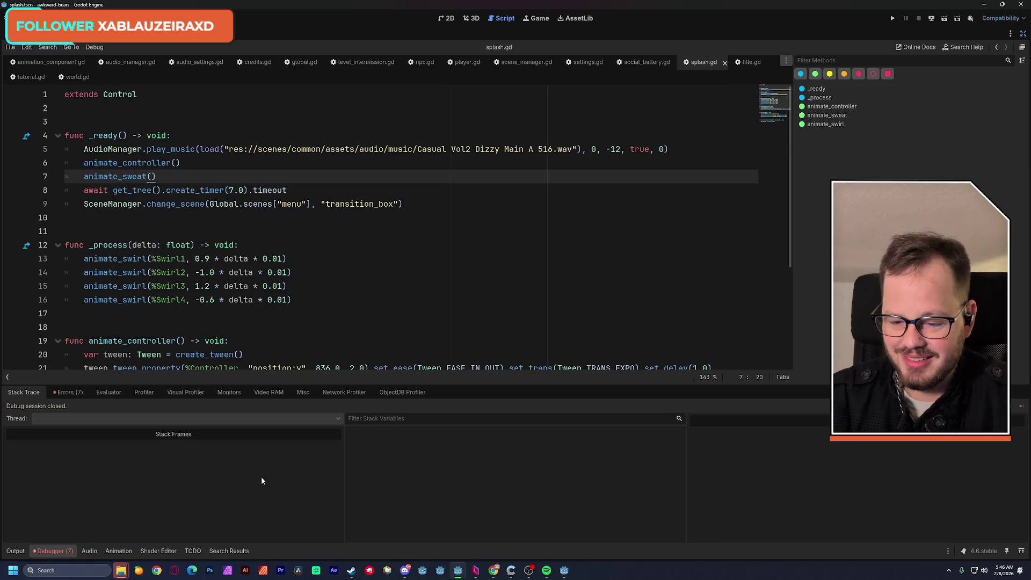
pyautogui.click(73, 393)
pyautogui.click(1015, 409)
# Step: Change the splash music volume from -12 to -10, save, and bring up the Chiptune Vol 3 folder
pyautogui.click(204, 221)
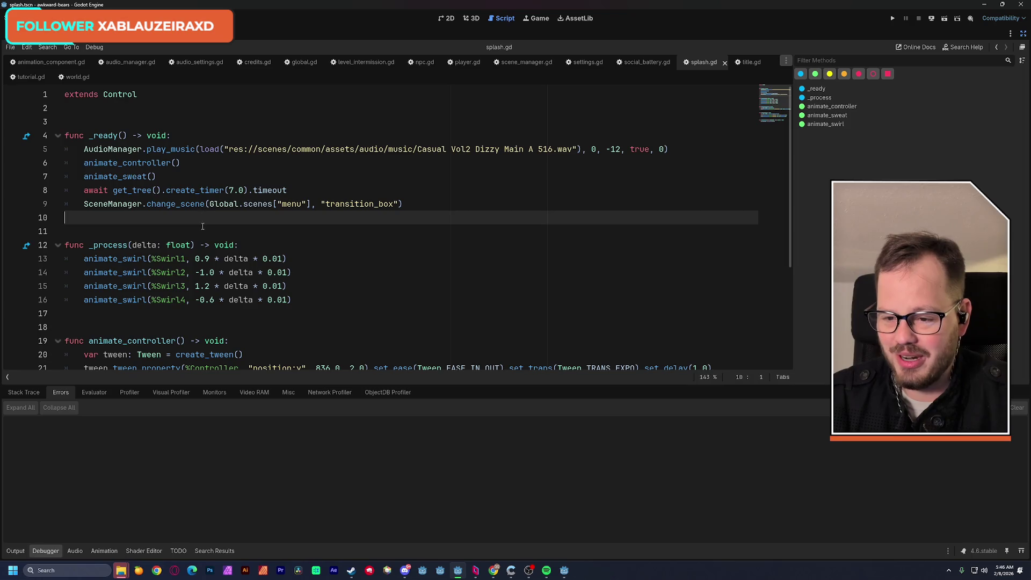
pyautogui.click(146, 113)
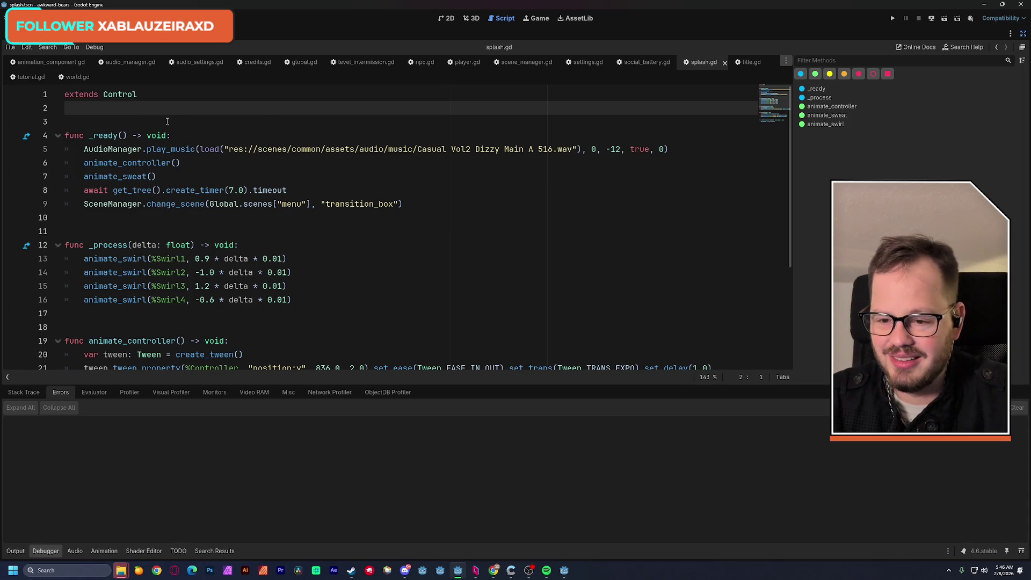
pyautogui.click(312, 122)
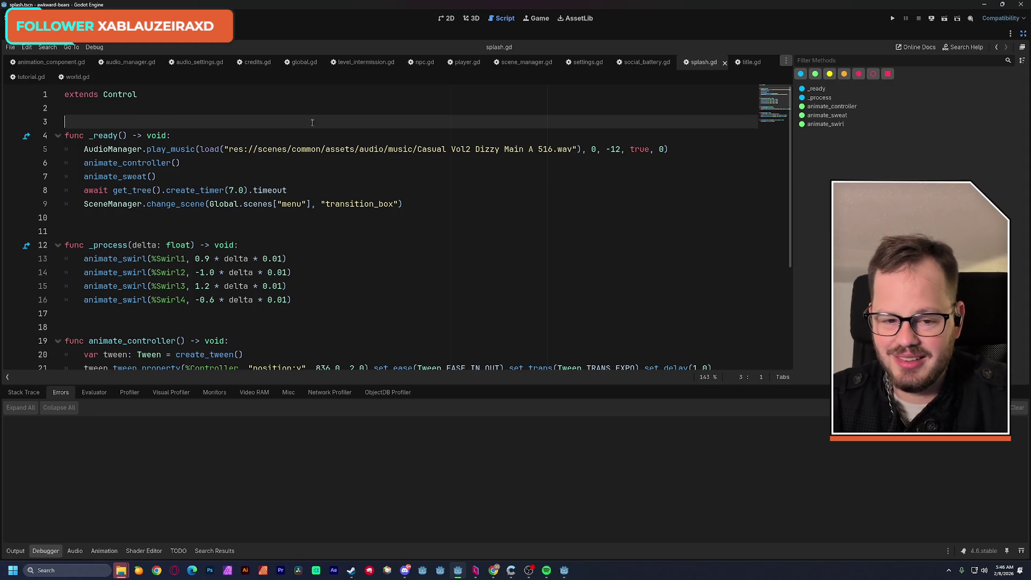
pyautogui.click(618, 150)
pyautogui.press('Delete')
pyautogui.write('0')
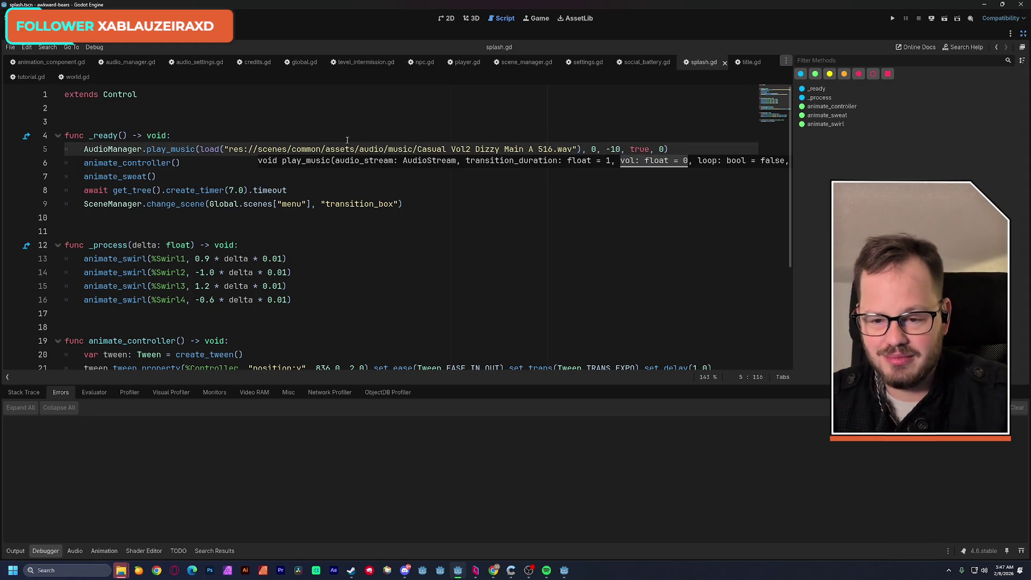
pyautogui.click(261, 123)
pyautogui.hotkey('ctrl', 's')
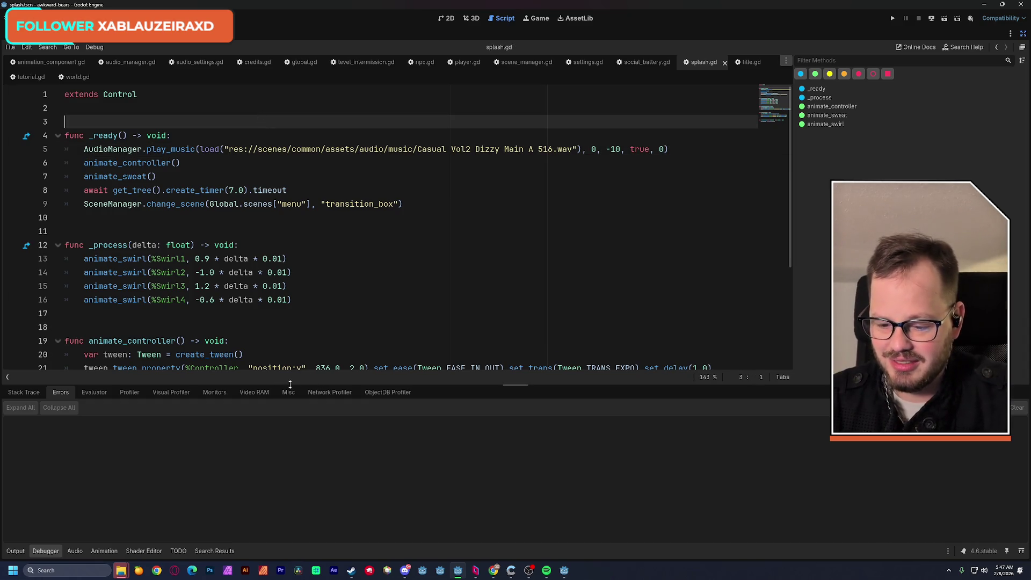
pyautogui.moveTo(122, 573)
pyautogui.click(188, 524)
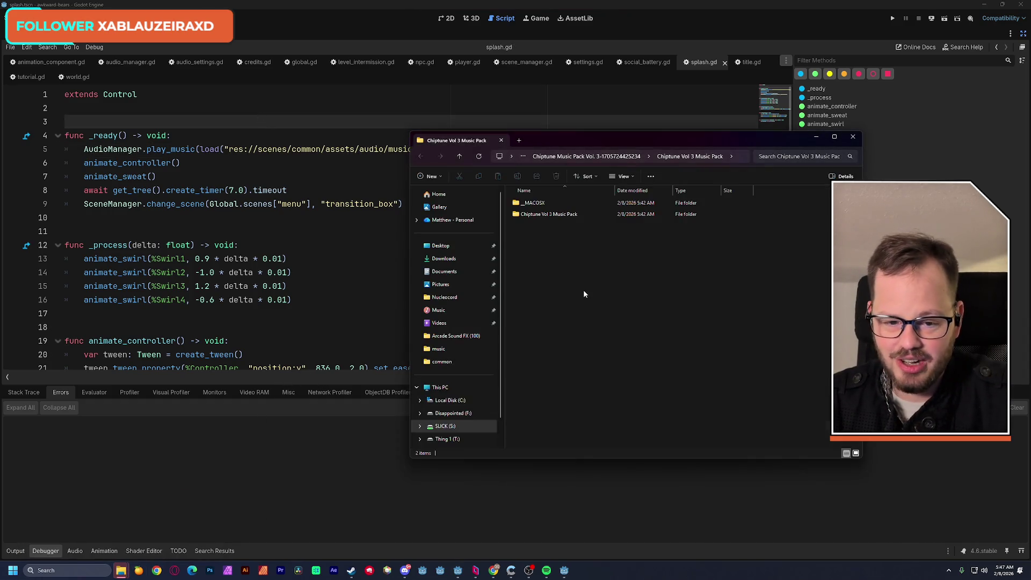
# Step: Preview the Candy and Castle main tracks in VLC, then return to the music pack folder
pyautogui.doubleClick(542, 203)
pyautogui.doubleClick(543, 250)
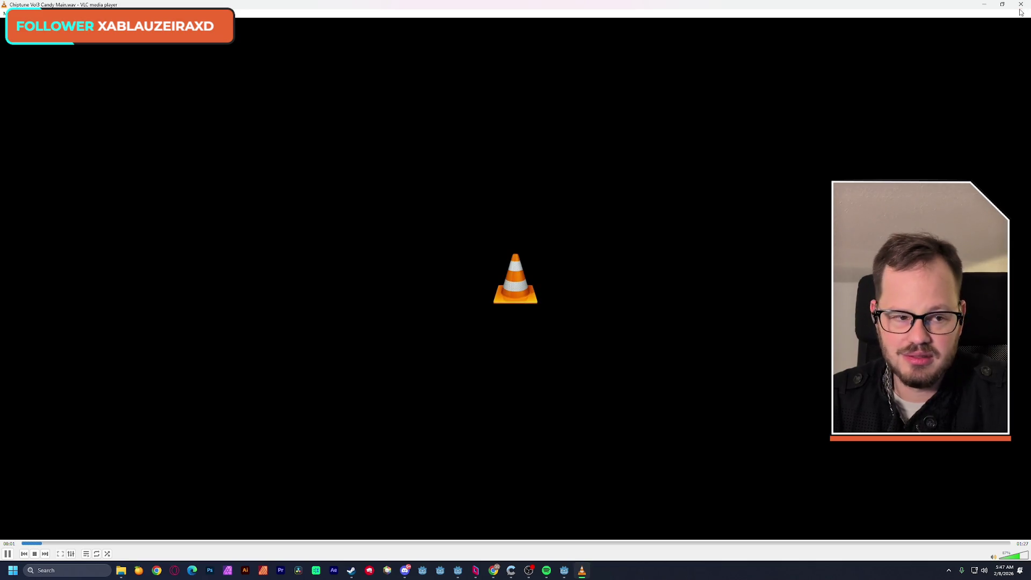
pyautogui.click(943, 544)
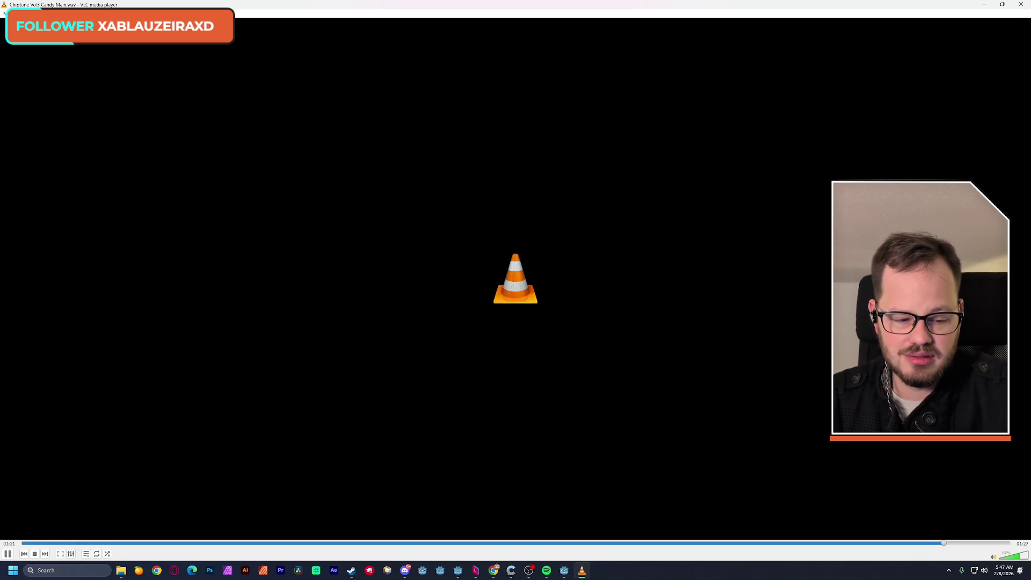
pyautogui.click(1020, 6)
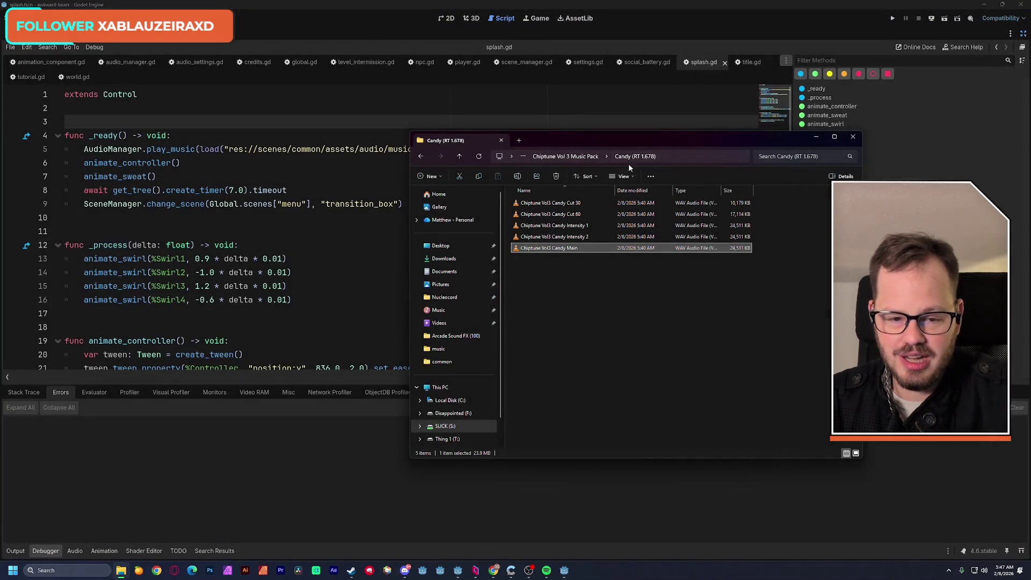
pyautogui.doubleClick(557, 214)
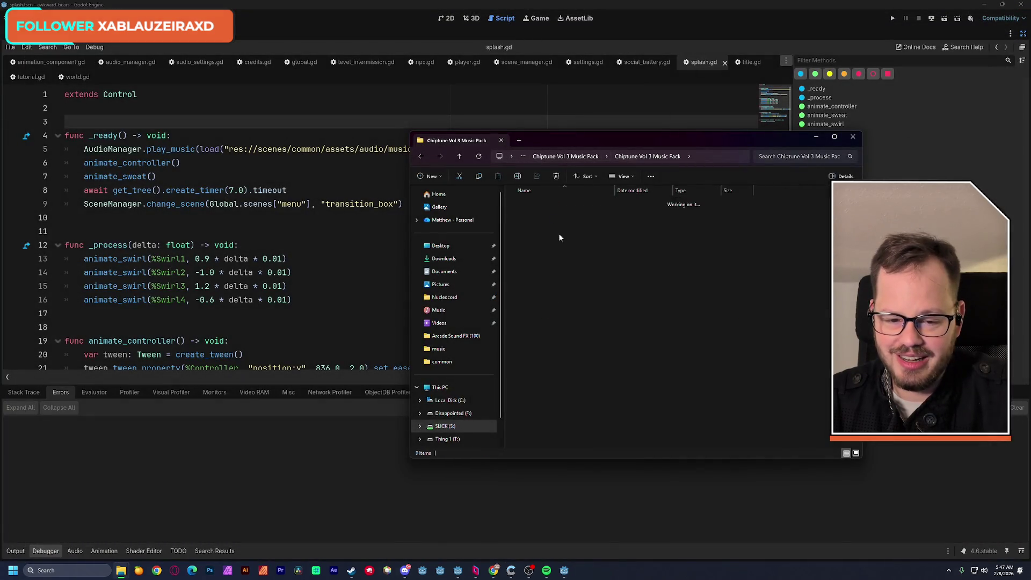
pyautogui.doubleClick(546, 249)
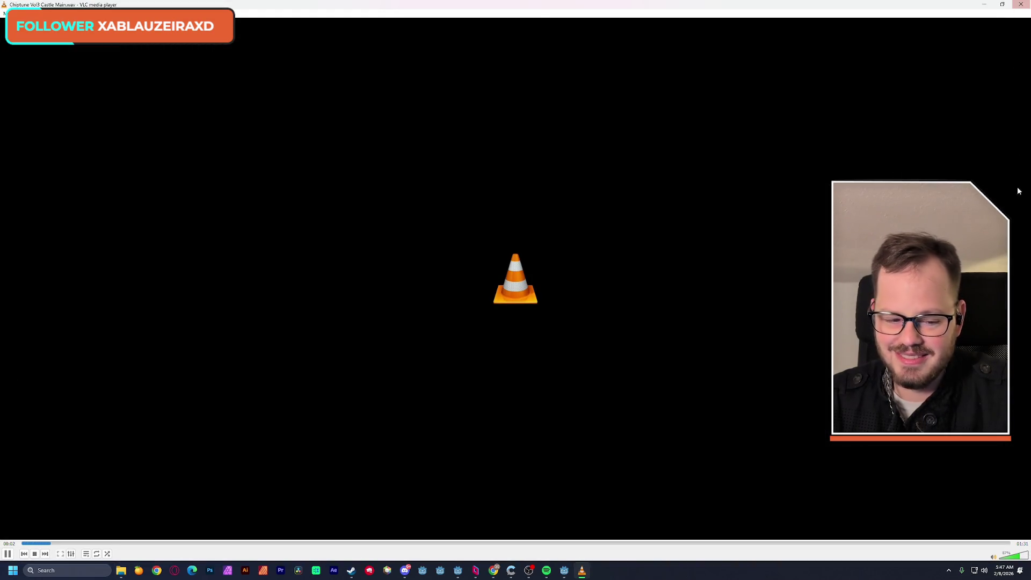
pyautogui.click(1021, 6)
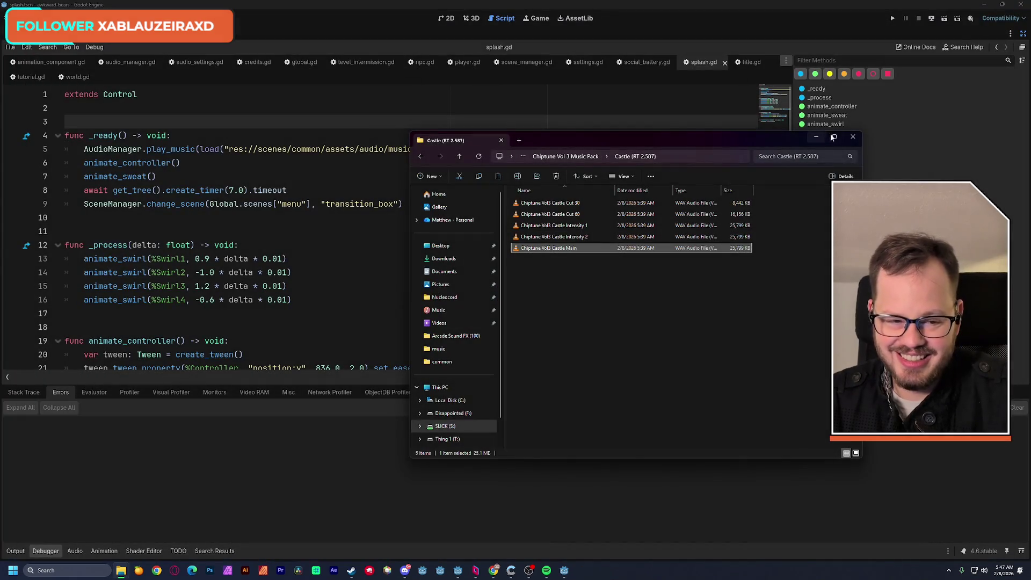
pyautogui.click(565, 156)
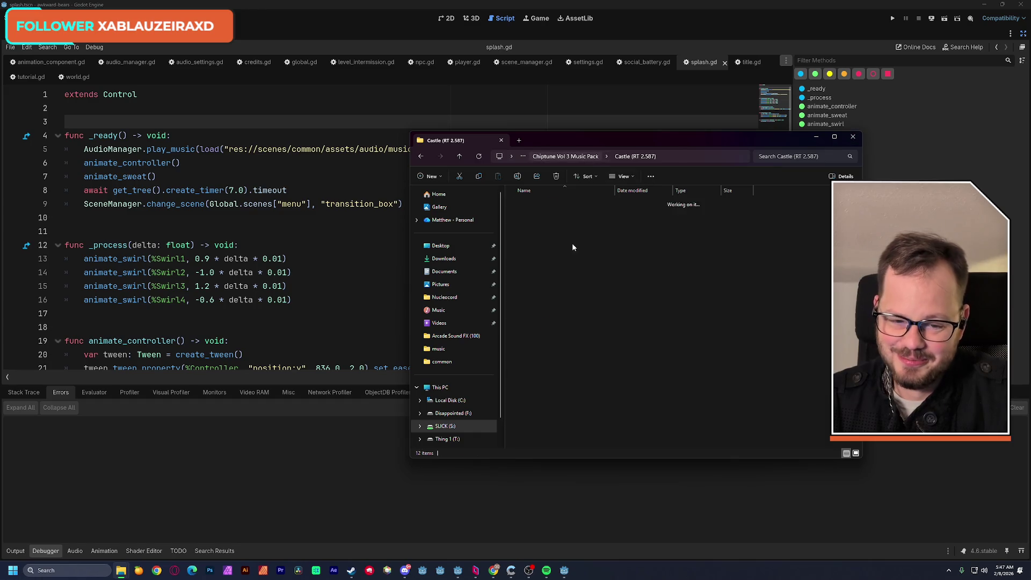
# Step: Preview the Cherries main and Intensity 1 tracks, then return to the music pack folder
pyautogui.doubleClick(547, 230)
pyautogui.click(533, 250)
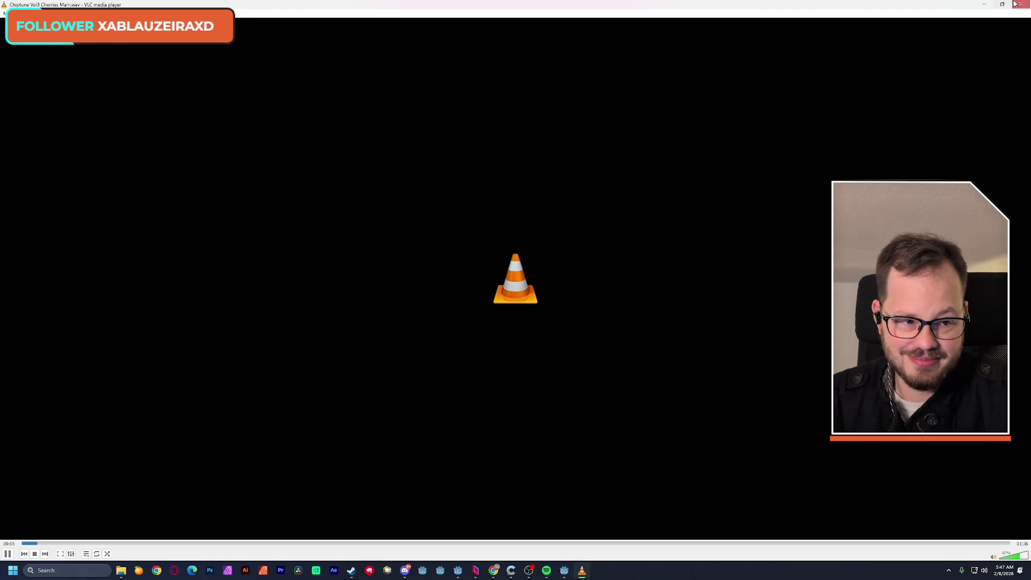
pyautogui.click(1016, 4)
pyautogui.doubleClick(580, 226)
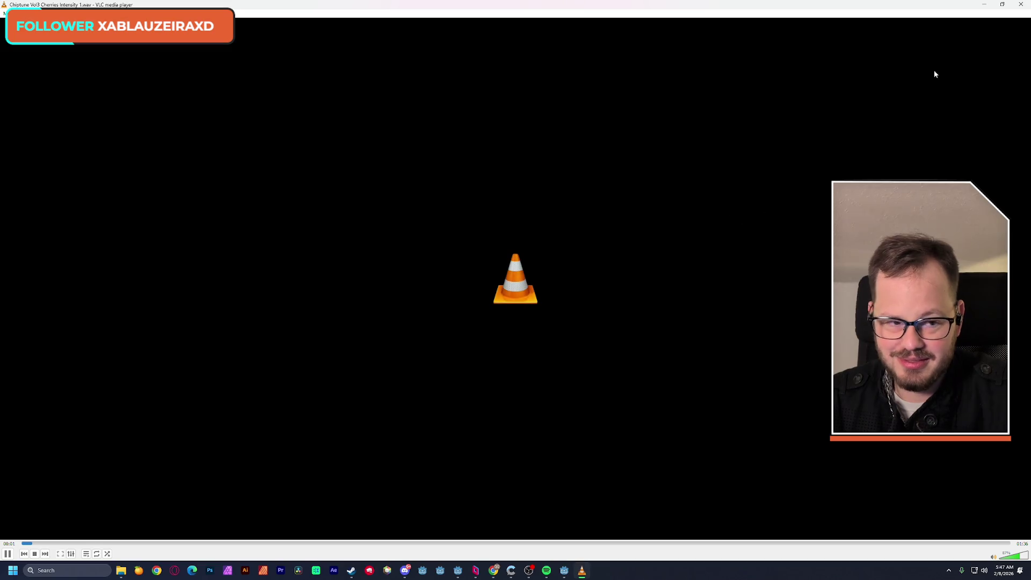
pyautogui.click(1022, 5)
pyautogui.click(565, 156)
# Step: Preview the Hero Complex main track and stay in the Hero Complex folder
pyautogui.doubleClick(544, 237)
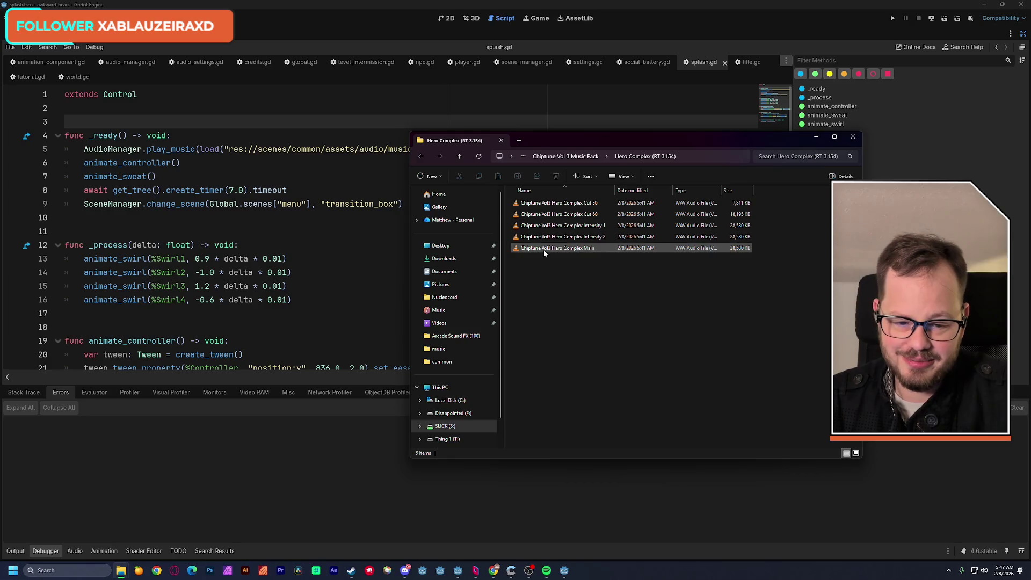
pyautogui.doubleClick(544, 248)
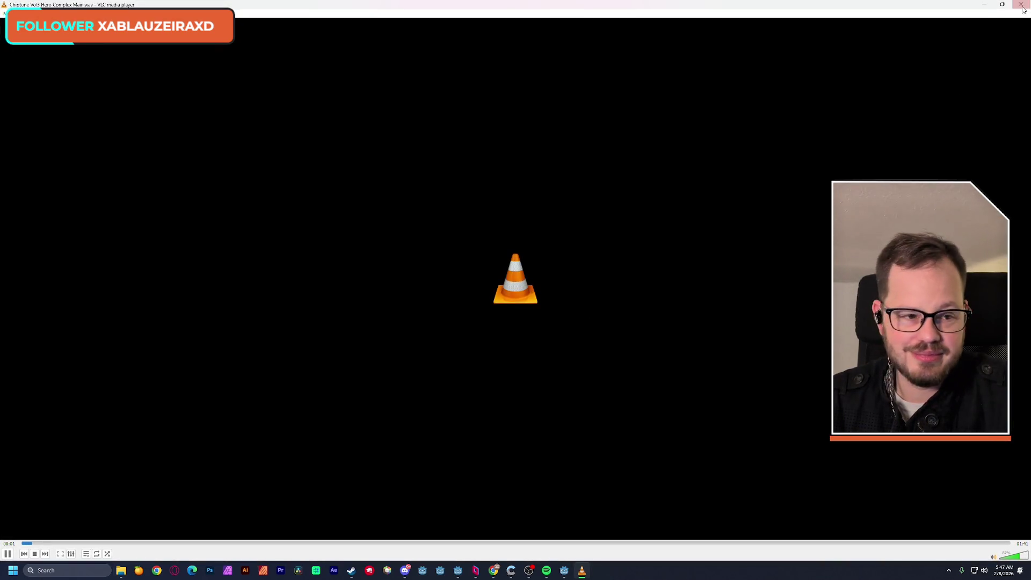
pyautogui.click(1022, 5)
pyautogui.click(665, 374)
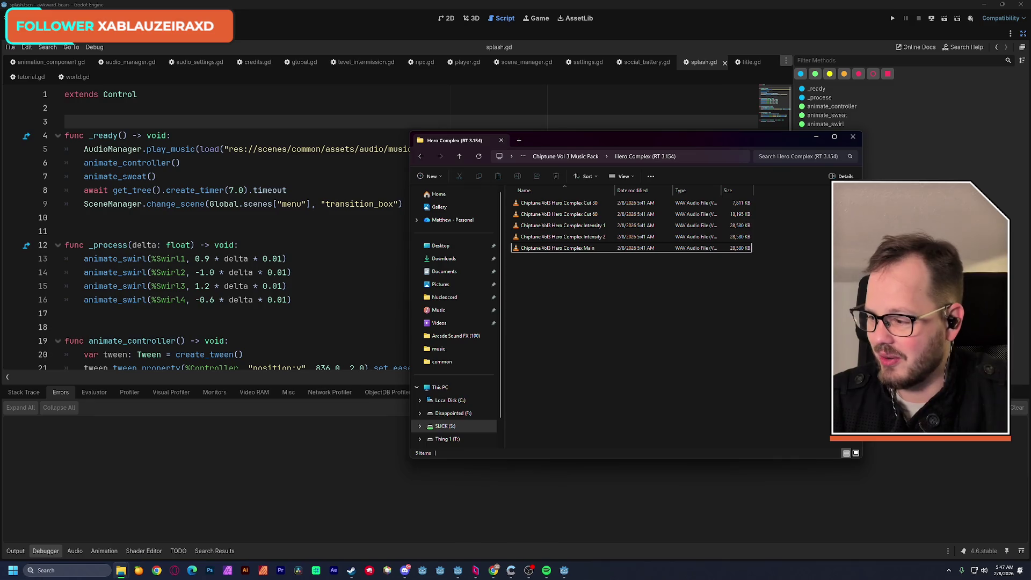
pyautogui.hotkey('alt', 'Tab')
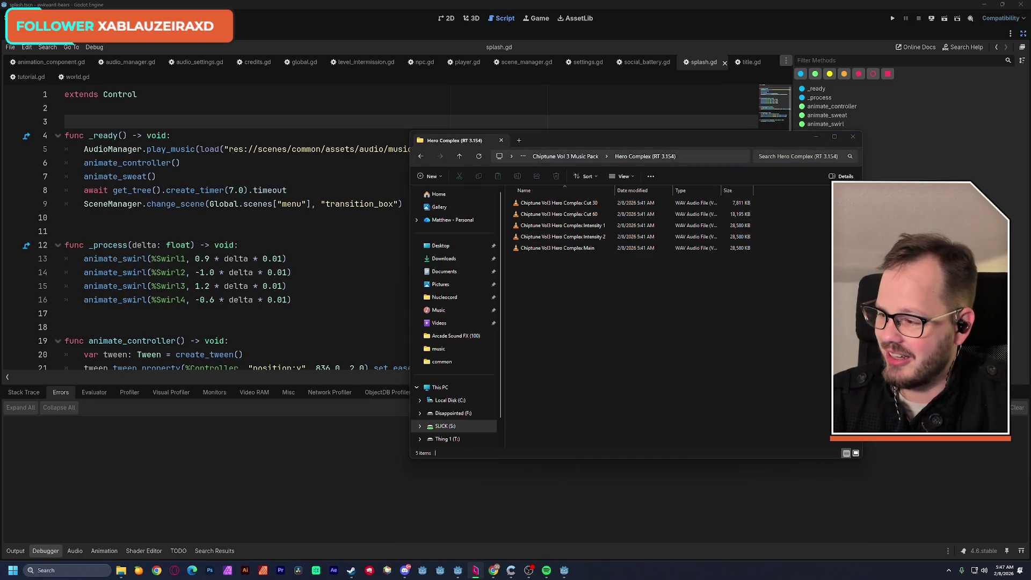
pyautogui.hotkey('alt', 'Tab')
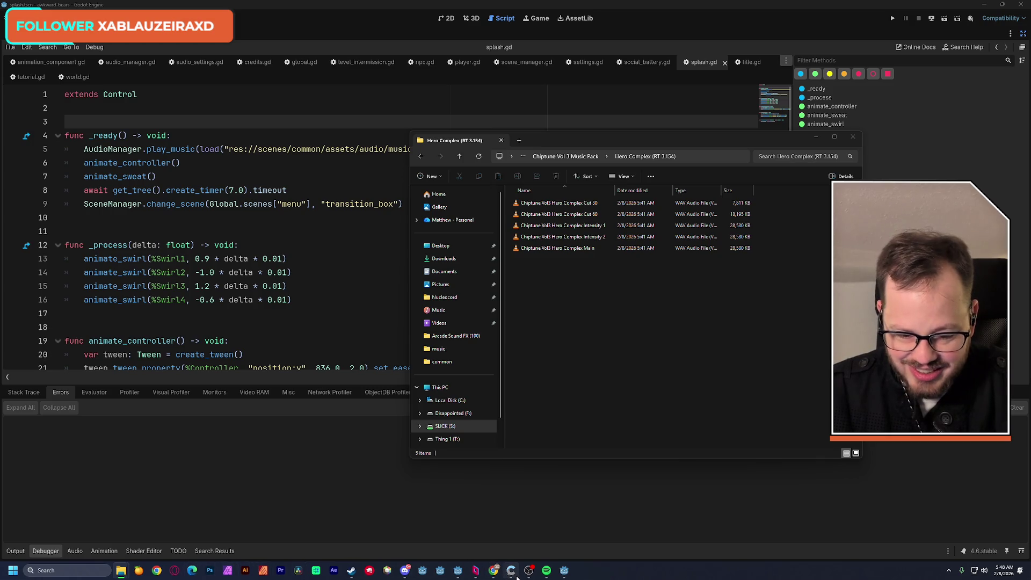
# Step: Bring the browser window showing the profile's media grid to the front
pyautogui.moveTo(495, 574)
pyautogui.click(577, 529)
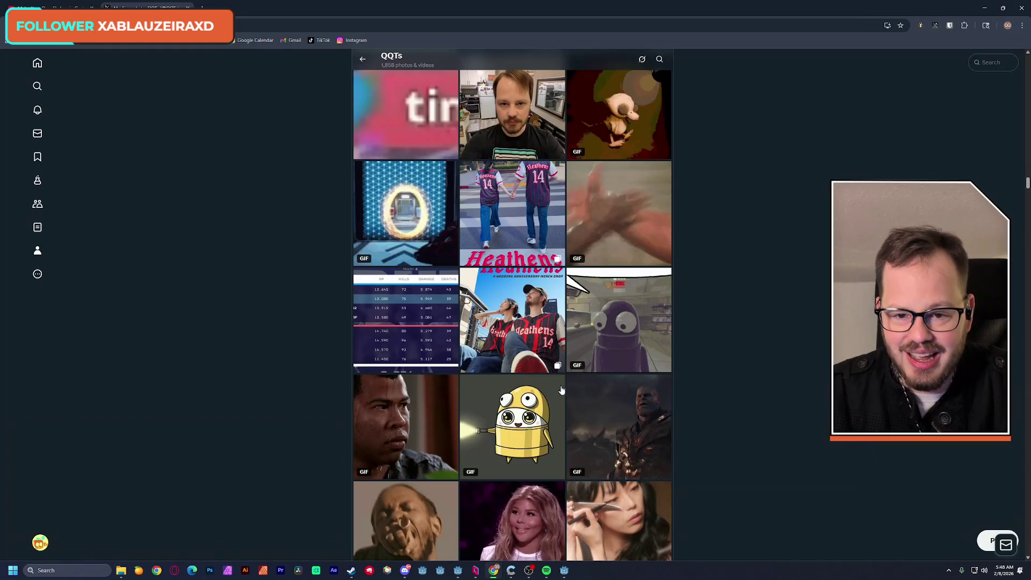
# Step: View a kitchen selfie photo full-size, then open a new tab and start typing 'qu'
pyautogui.click(533, 117)
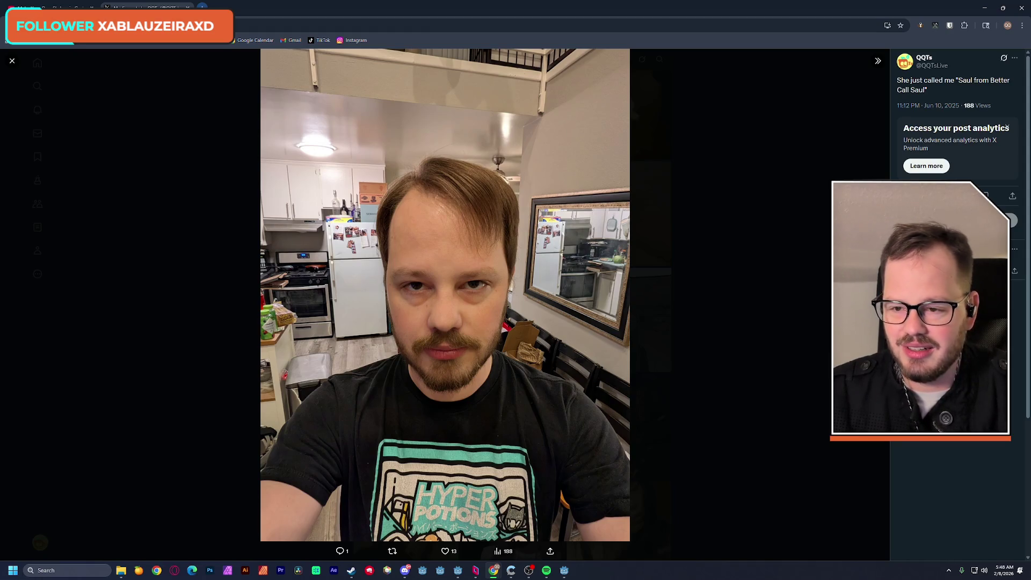
pyautogui.hotkey('ctrl', 't')
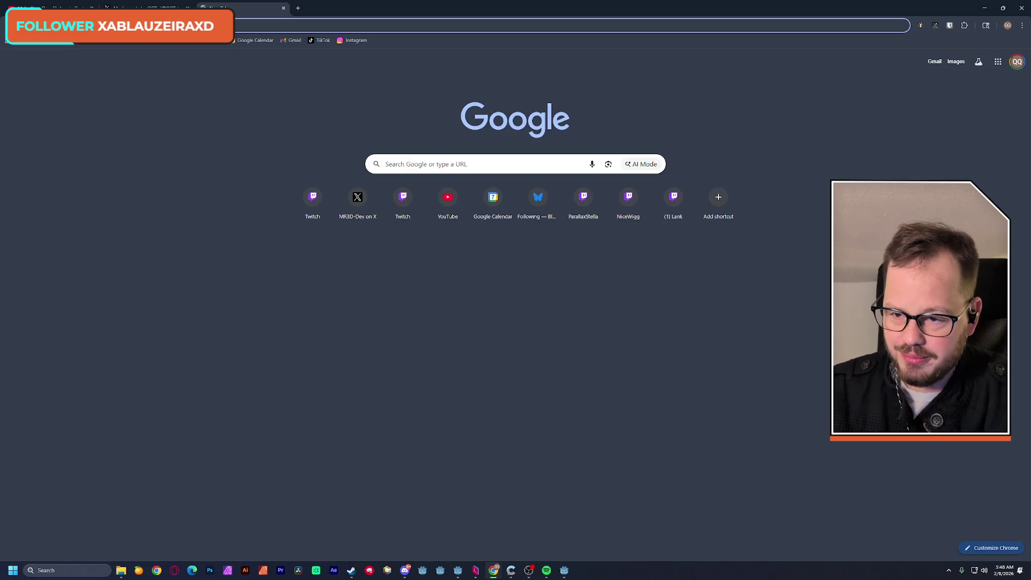
pyautogui.write('qu')
pyautogui.hotkey('alt', 'Tab')
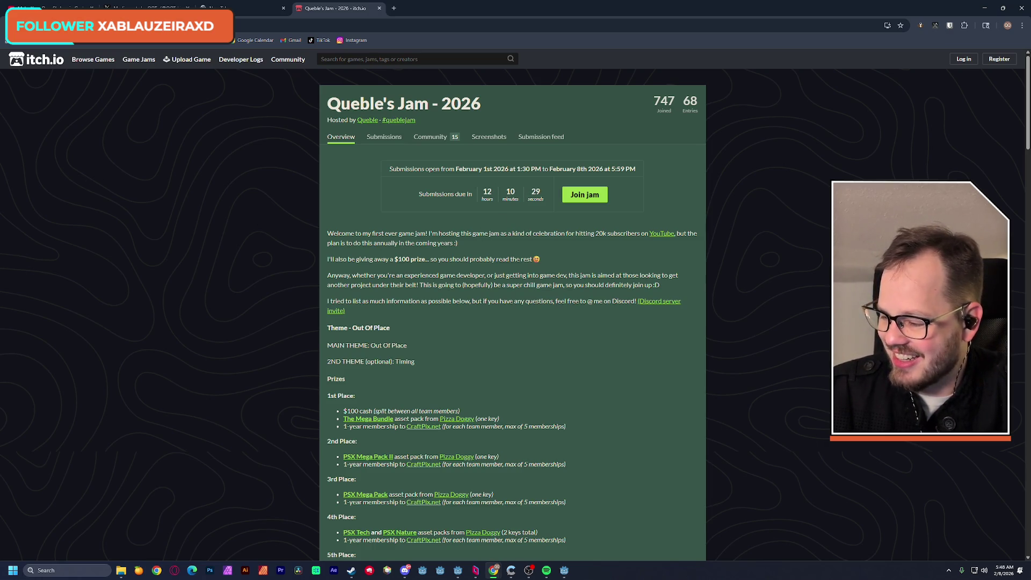
# Step: Browse the grid of 68 submitted entries for the 2026 game jam on itch.io
pyautogui.scroll(-2, 204, 302)
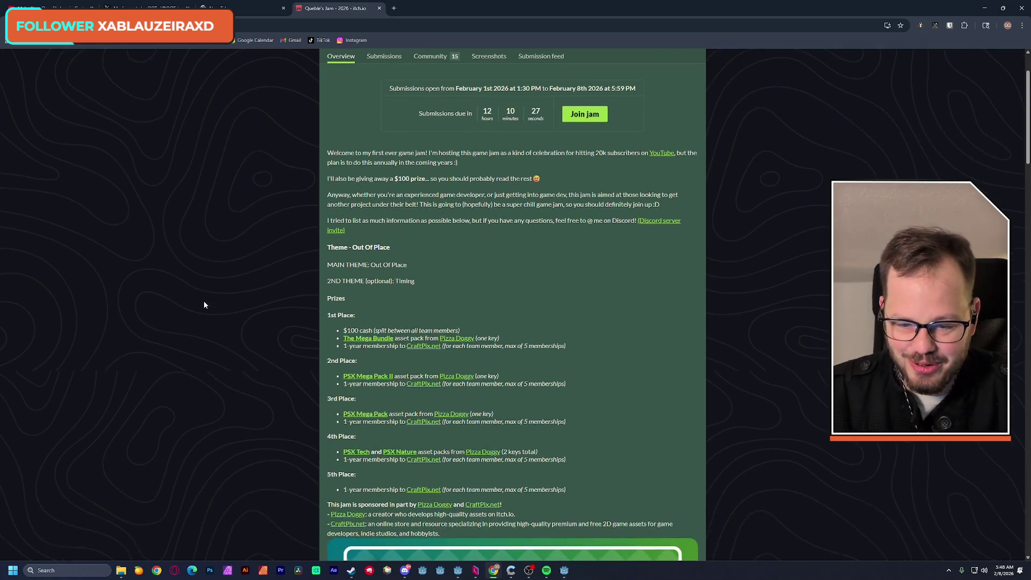
pyautogui.scroll(2, 200, 307)
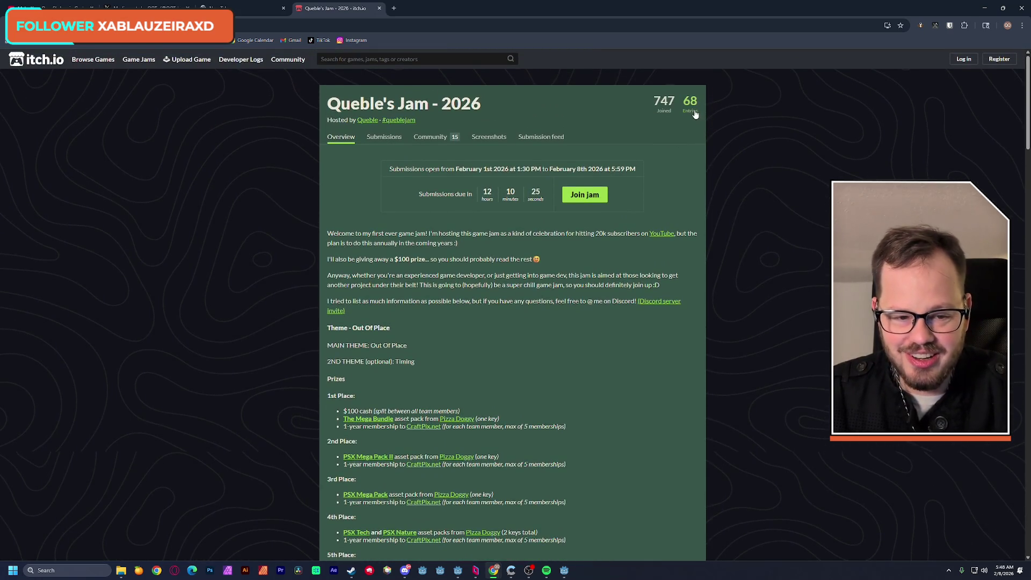
pyautogui.click(695, 113)
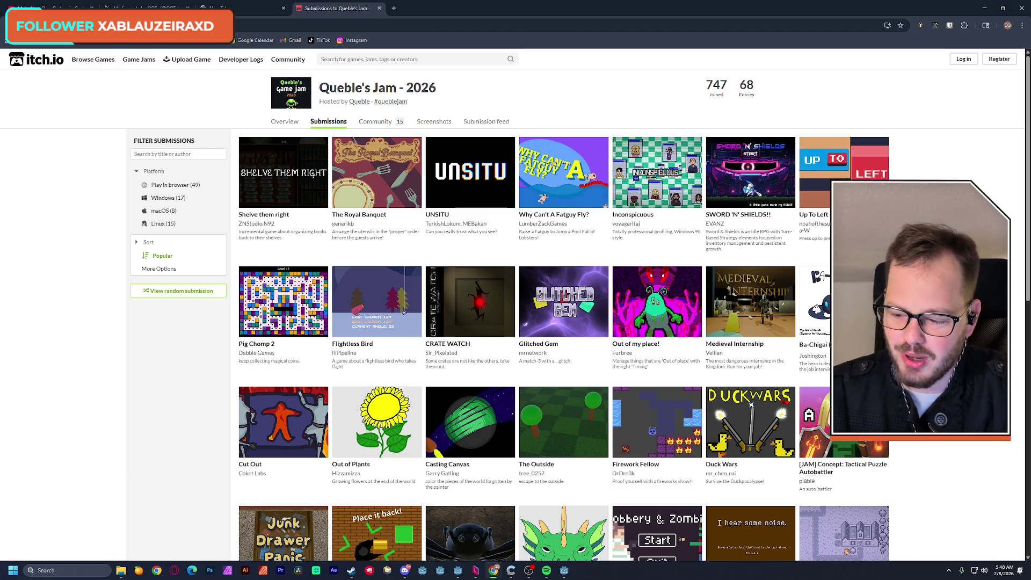
pyautogui.scroll(-2, 978, 170)
pyautogui.scroll(-7, 979, 170)
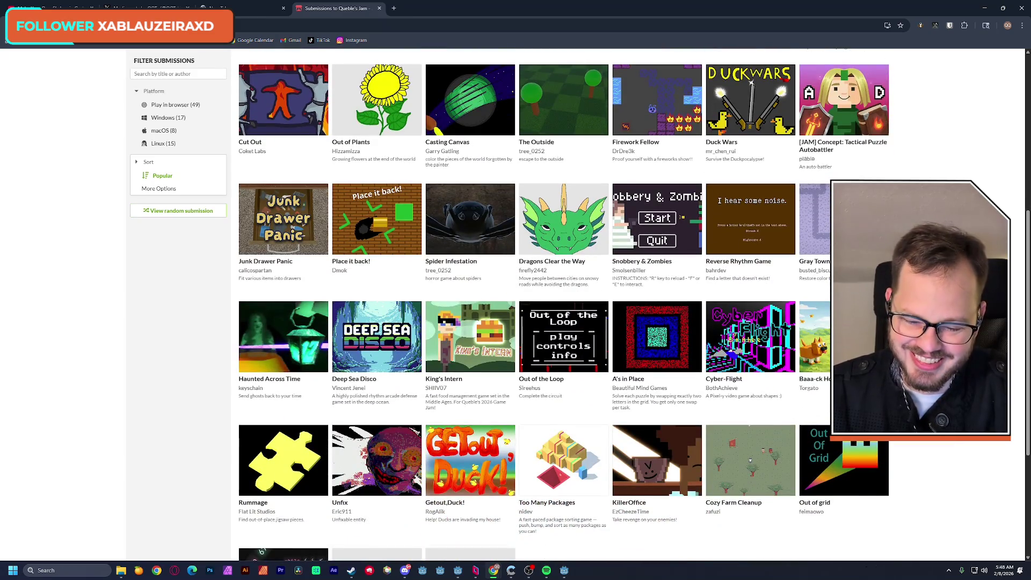
pyautogui.scroll(-3, 591, 301)
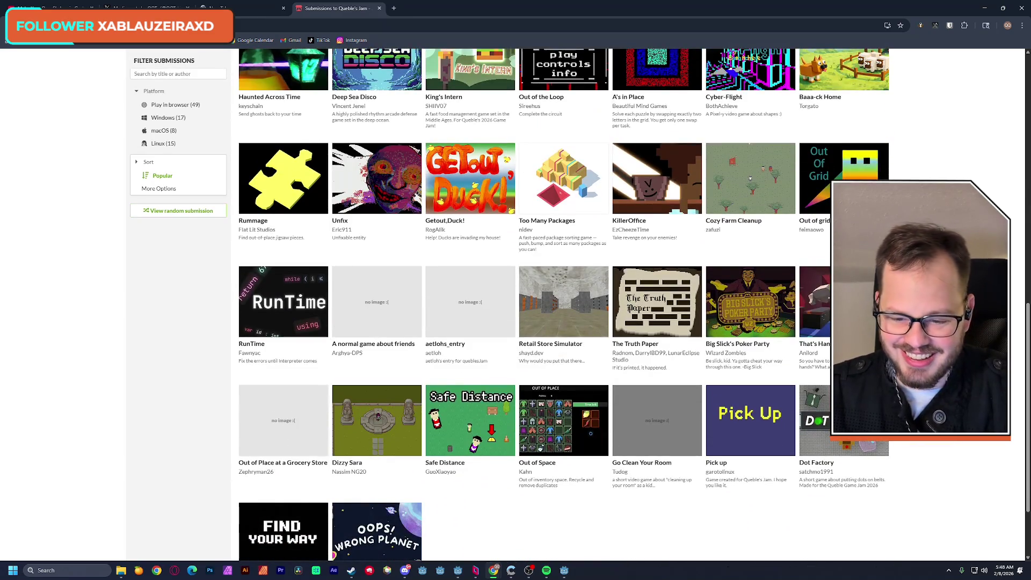
pyautogui.scroll(2, 591, 301)
pyautogui.scroll(9, 591, 301)
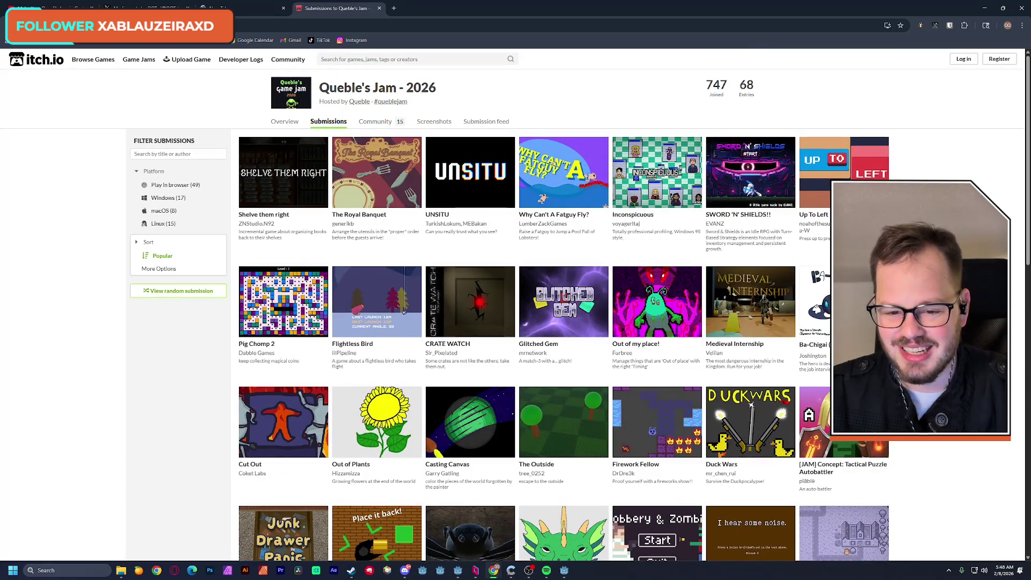
# Step: Close Chrome and the music folder window to get back to splash.gd in Godot
pyautogui.click(277, 6)
pyautogui.click(333, 8)
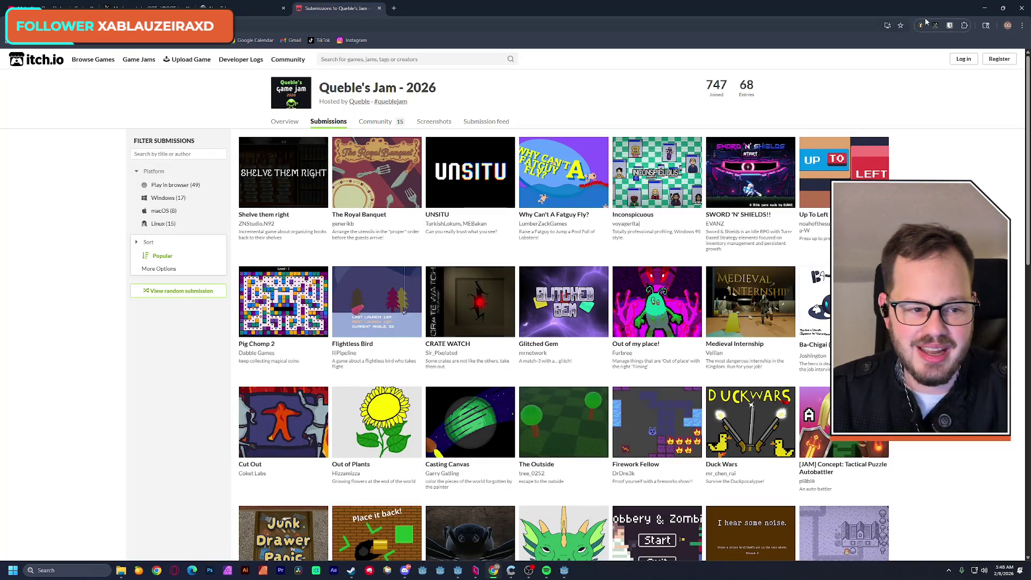
pyautogui.click(1020, 14)
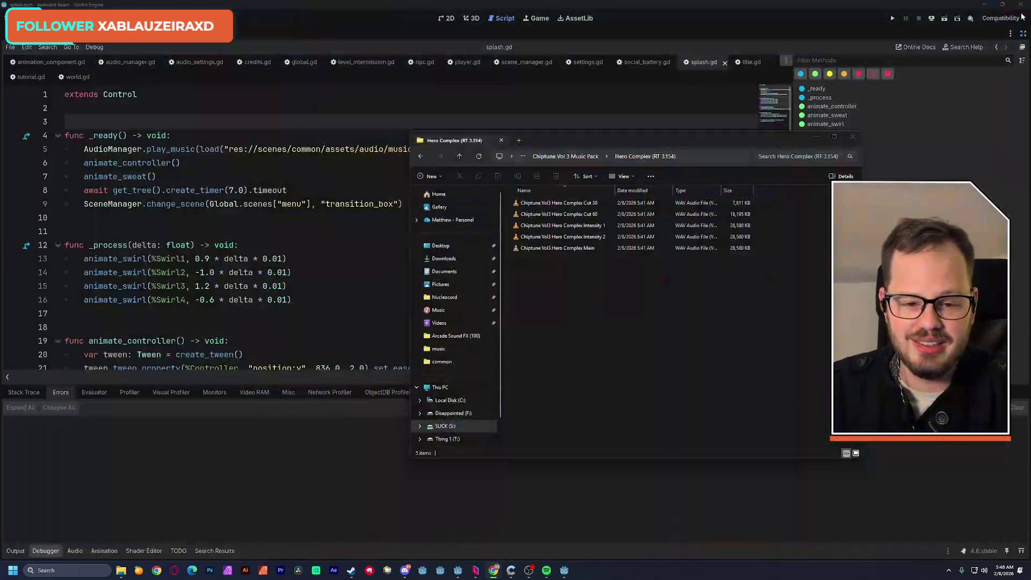
pyautogui.click(853, 138)
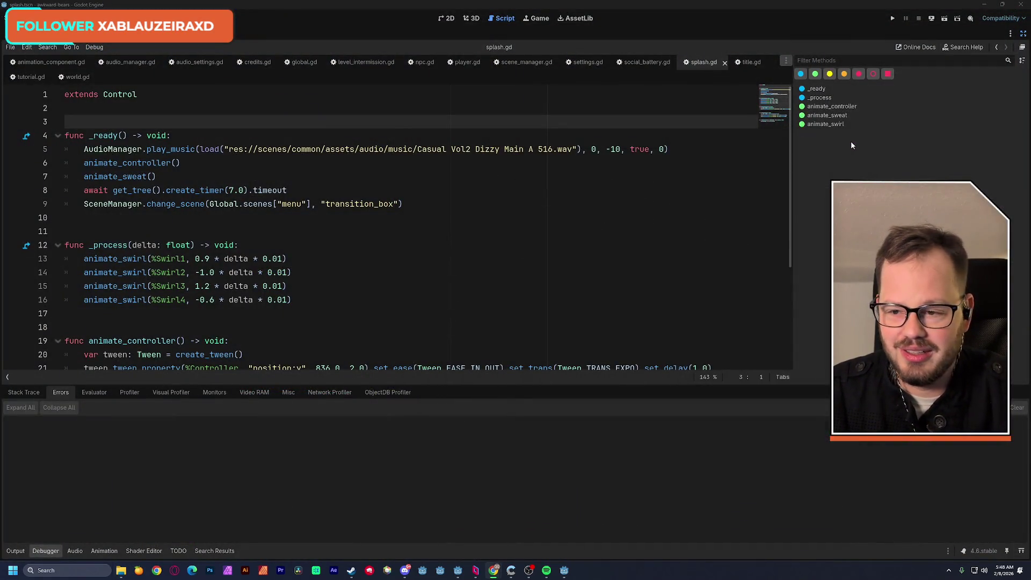